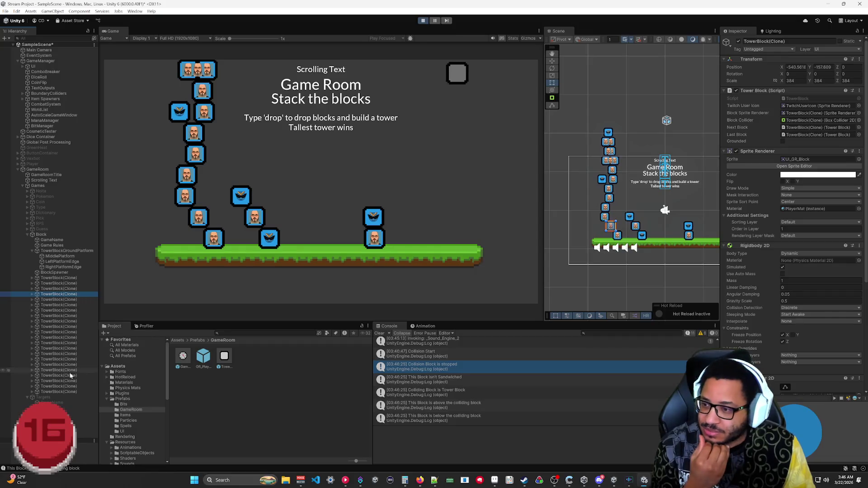
Check the Transform positions of the first several dropped TowerBlock(Clone) blocks in the Hierarchy.
{"action": "left_click", "coordinate": [57, 382]}
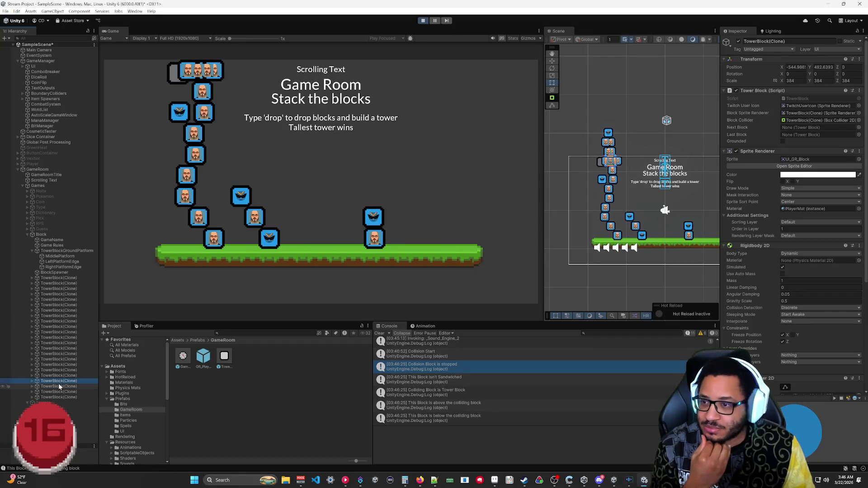
{"action": "left_click", "coordinate": [58, 387]}
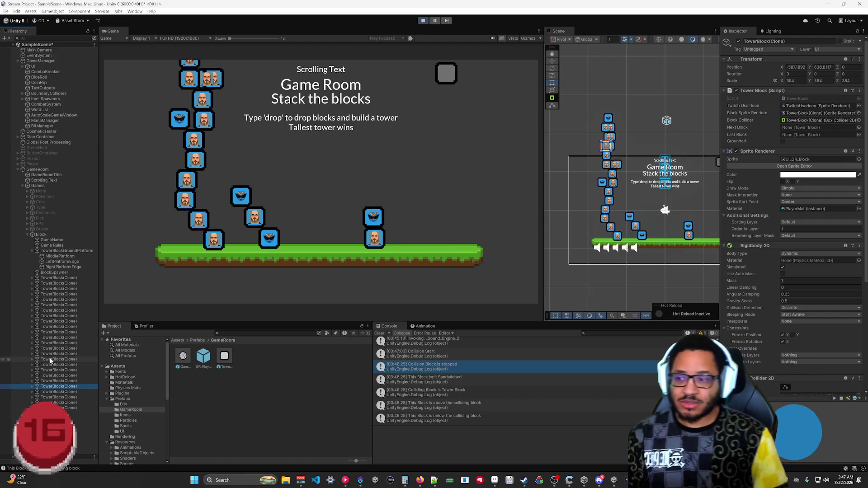
{"action": "left_click", "coordinate": [67, 397]}
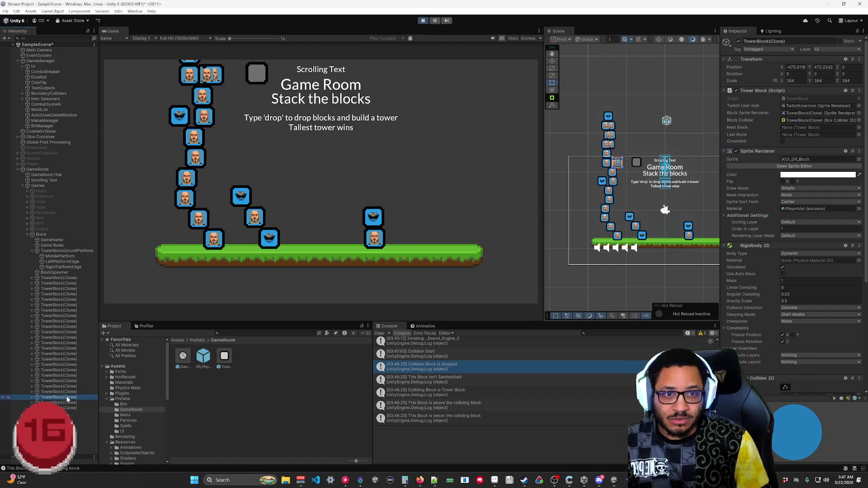
{"action": "left_click", "coordinate": [59, 279]}
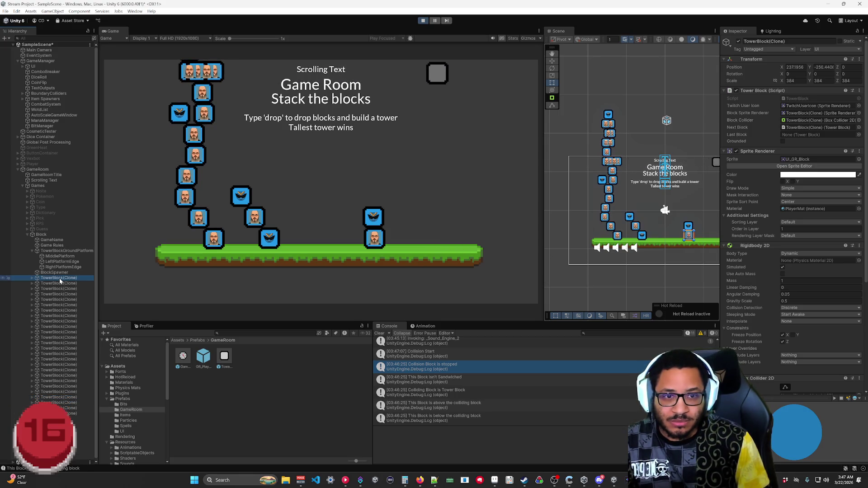
{"action": "left_click", "coordinate": [62, 284]}
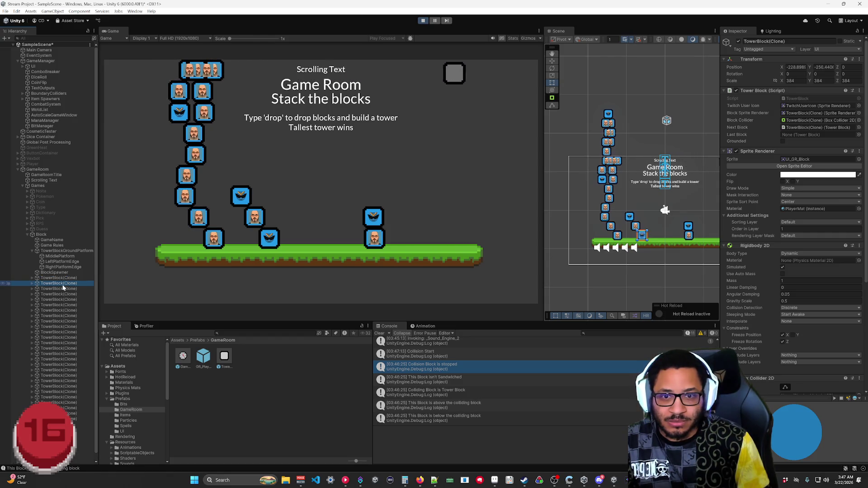
{"action": "left_click", "coordinate": [63, 289]}
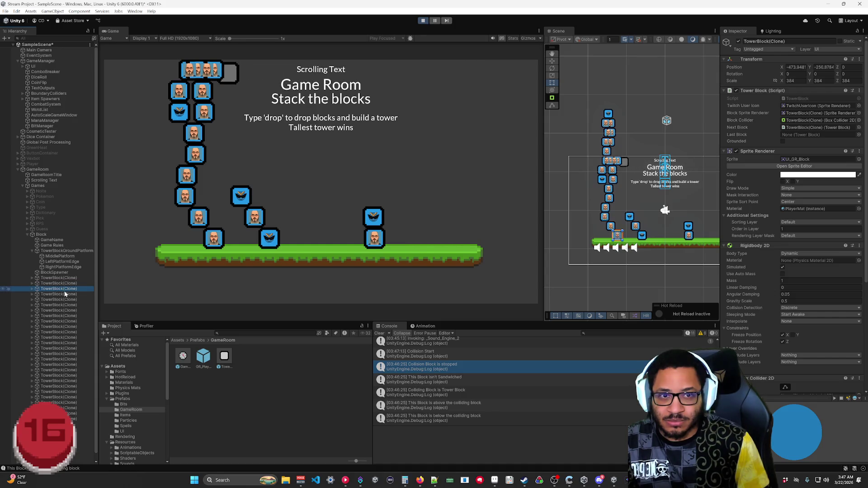
Check the fifth, eighth and eleventh tower block clones' positions, then exit Play mode.
{"action": "left_click", "coordinate": [64, 300]}
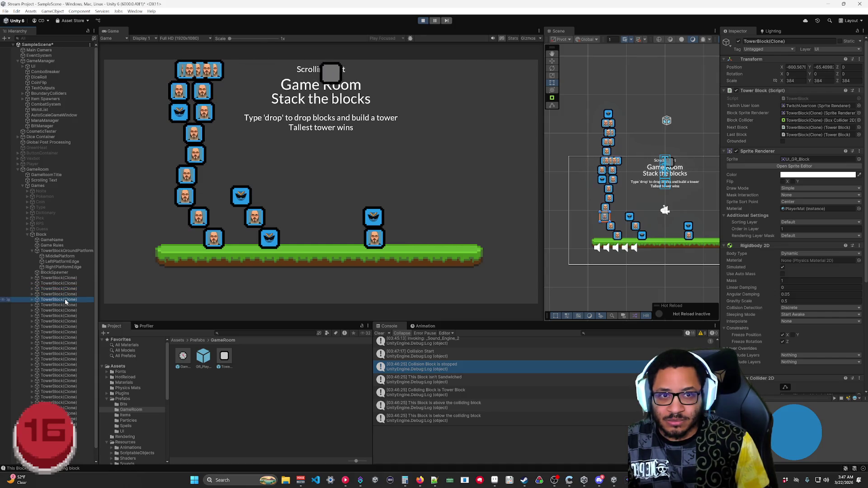
{"action": "left_click", "coordinate": [65, 306]}
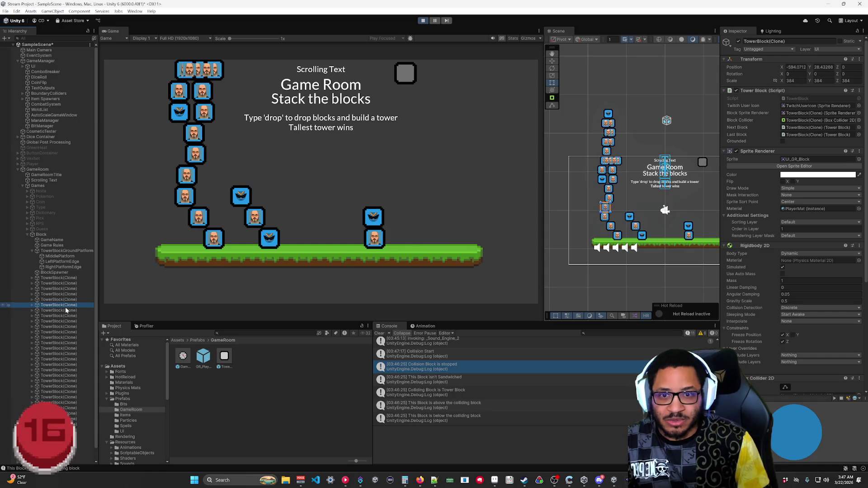
{"action": "left_click", "coordinate": [66, 316]}
{"action": "left_click", "coordinate": [66, 331]}
{"action": "left_click", "coordinate": [283, 162]}
{"action": "left_click", "coordinate": [422, 20]}
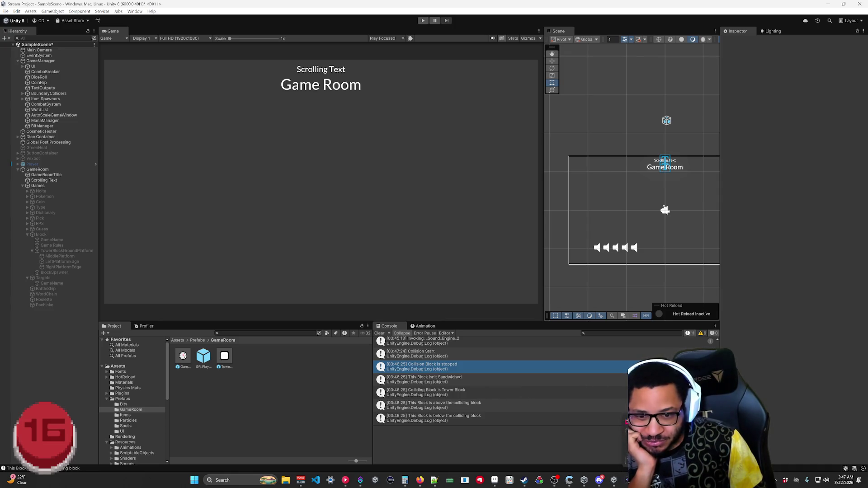
In Rider, select the grounded if-block inside TowerBlock.cs's OnCollisionEnter2D handler.
{"action": "key", "text": "alt+Tab"}
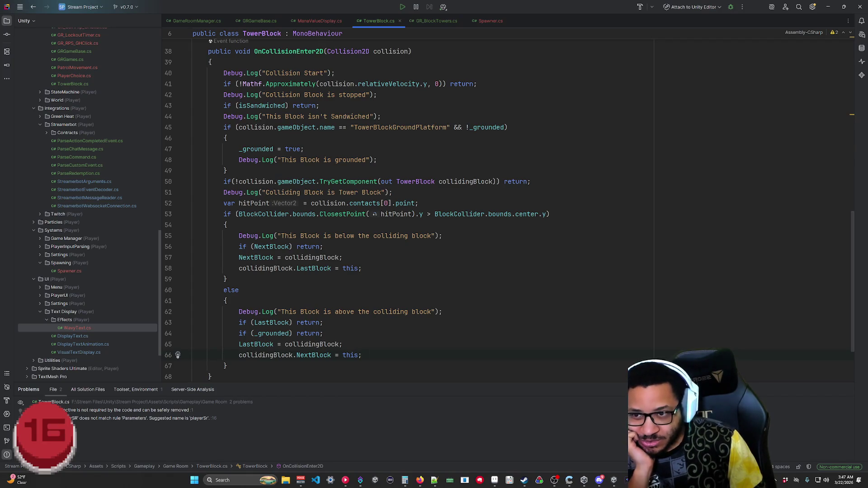
{"action": "key", "text": "Right"}
{"action": "scroll", "coordinate": [510, 216], "scroll_direction": "up", "scroll_amount": 5}
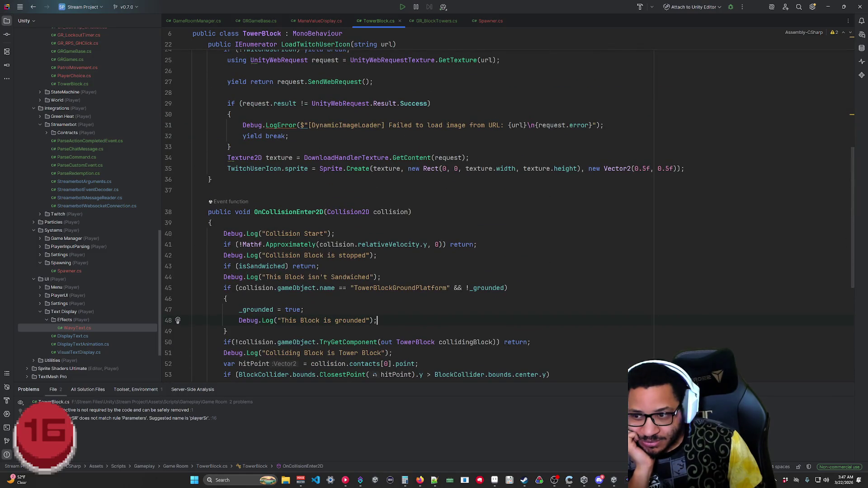
{"action": "left_click_drag", "start_coordinate": [227, 332], "coordinate": [267, 288]}
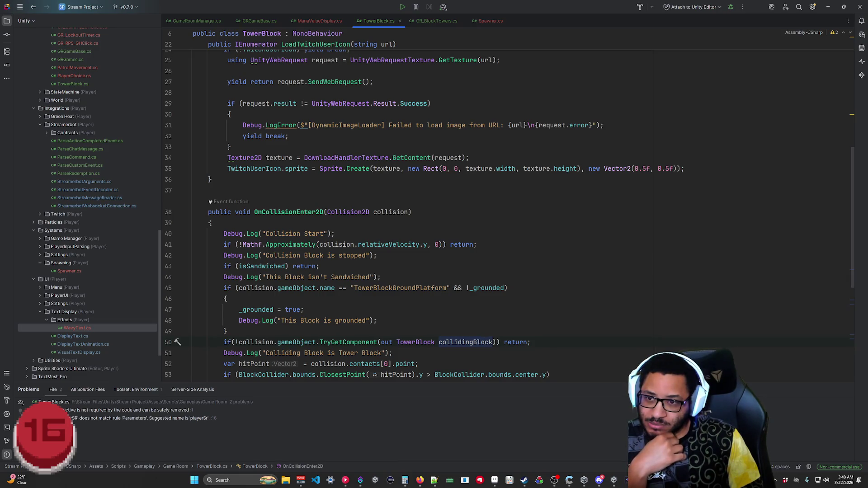
{"action": "mouse_move", "coordinate": [296, 246]}
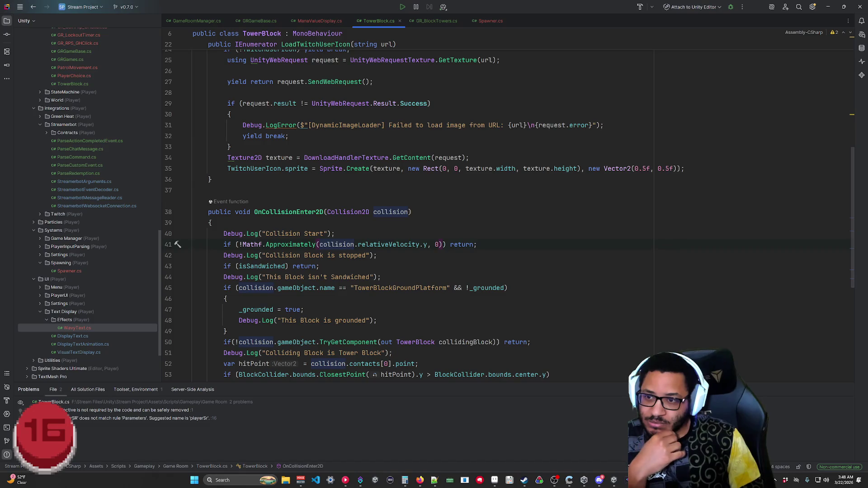
Delete the Debug.Log("Collision Start") line from OnCollisionEnter2D.
{"action": "key", "text": "shift+Up"}
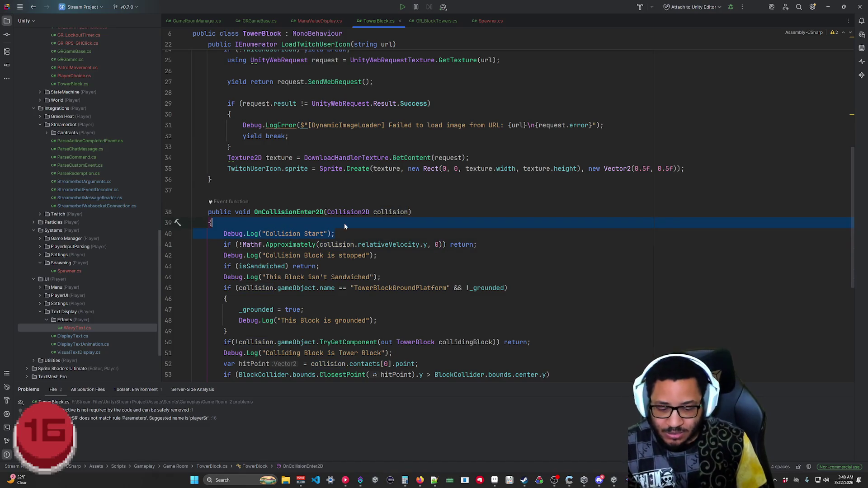
{"action": "key", "text": "BackSpace"}
{"action": "key", "text": "shift+Up"}
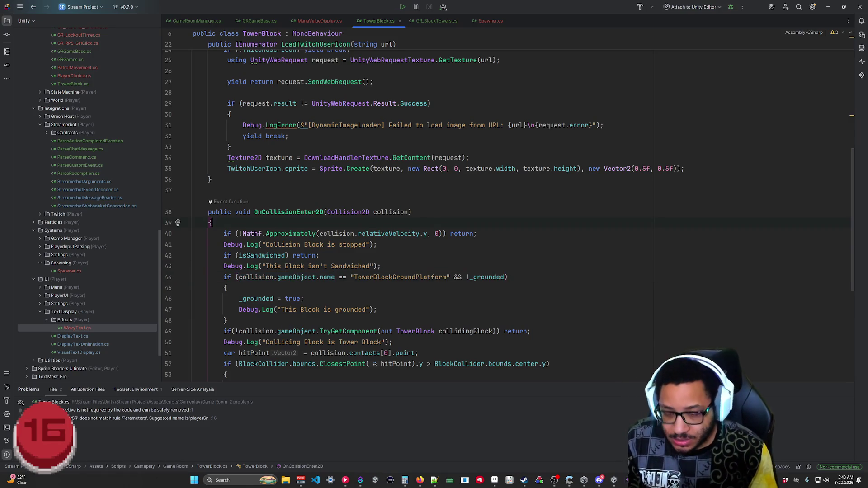
Add Debug.Log("Colliding Thingy: " + collision.gameObject.name); after the brace and minimize Rider.
{"action": "key", "text": "Return"}
{"action": "type", "text": "Debug.Log(\""}
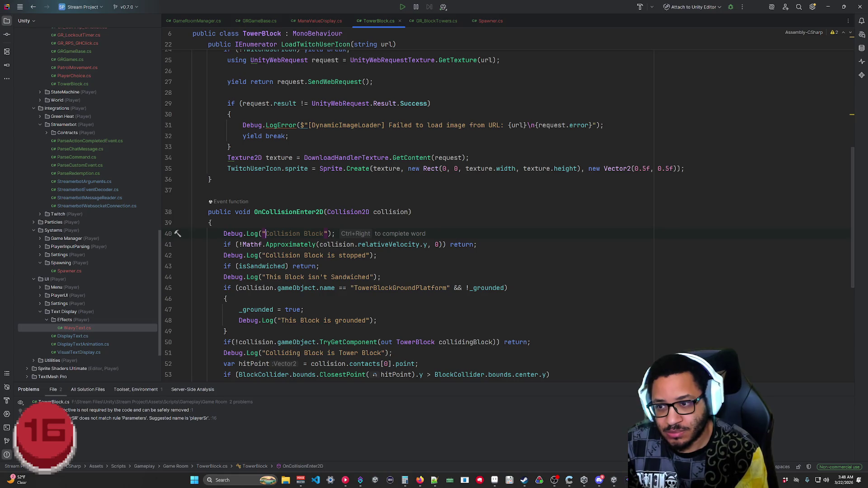
{"action": "type", "text": "Colli"}
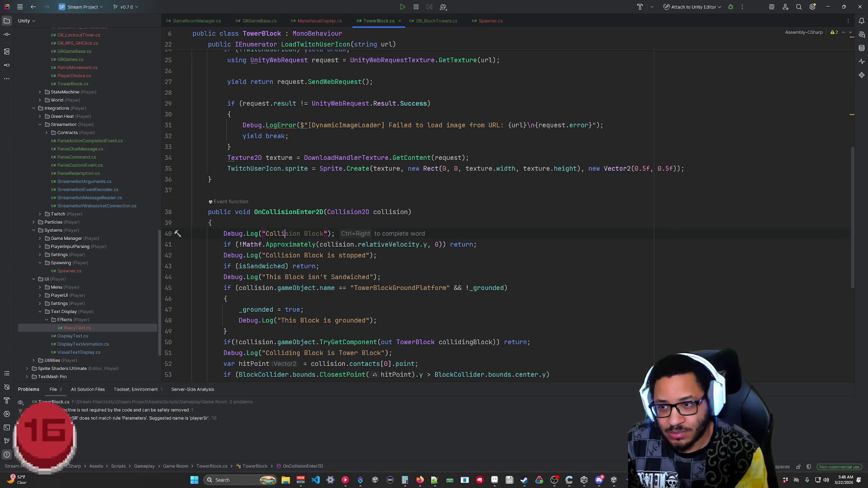
{"action": "key", "text": "BackSpace"}
{"action": "key", "text": "BackSpace"}
{"action": "type", "text": "ding "}
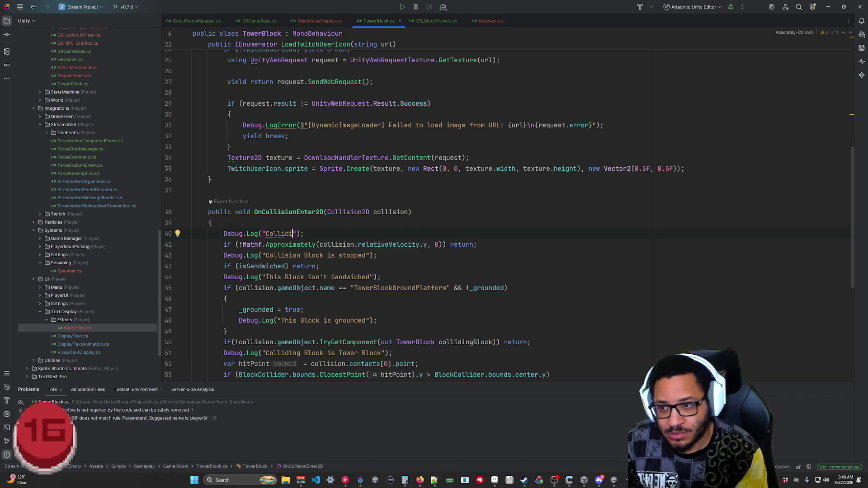
{"action": "type", "text": "Thingy: "}
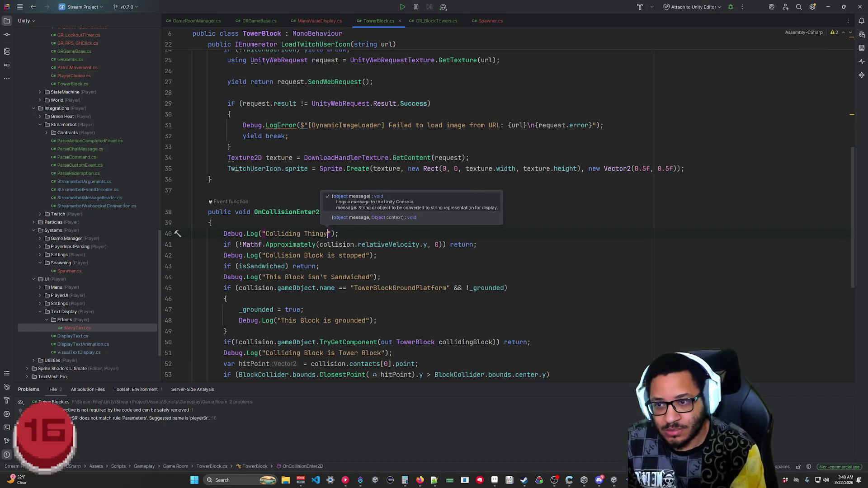
{"action": "type", "text": "\" +"}
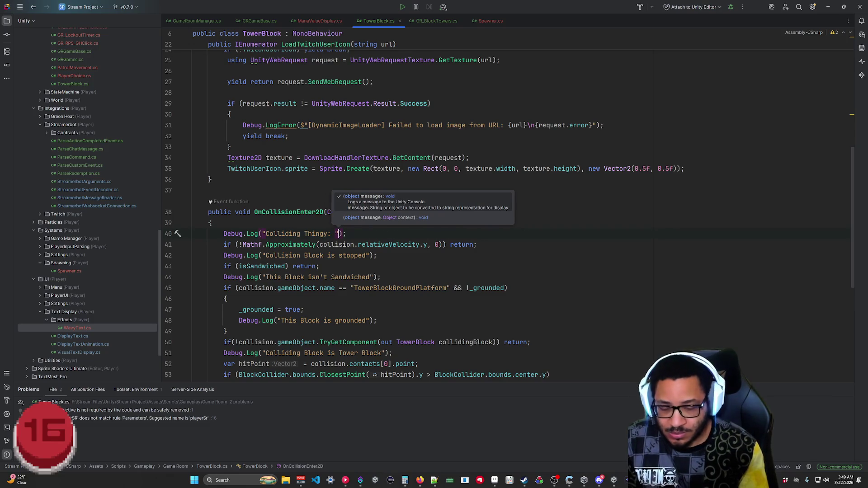
{"action": "key", "text": "BackSpace"}
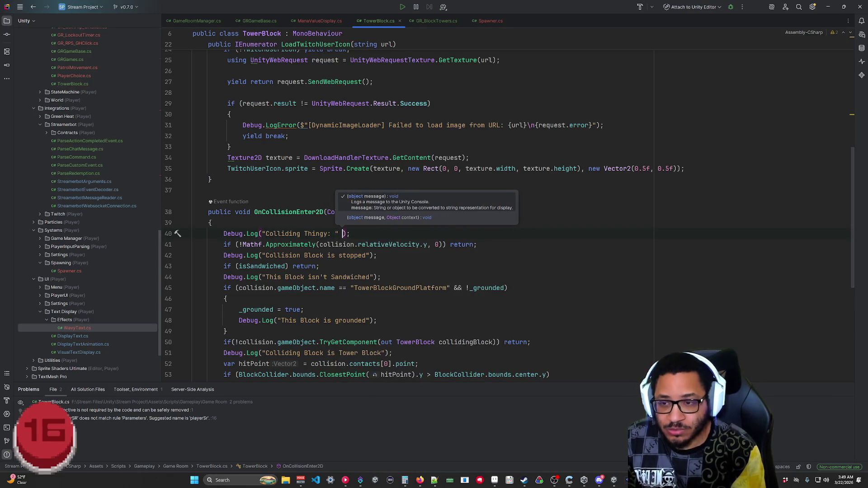
{"action": "type", "text": "+ collision.gameObject.name"}
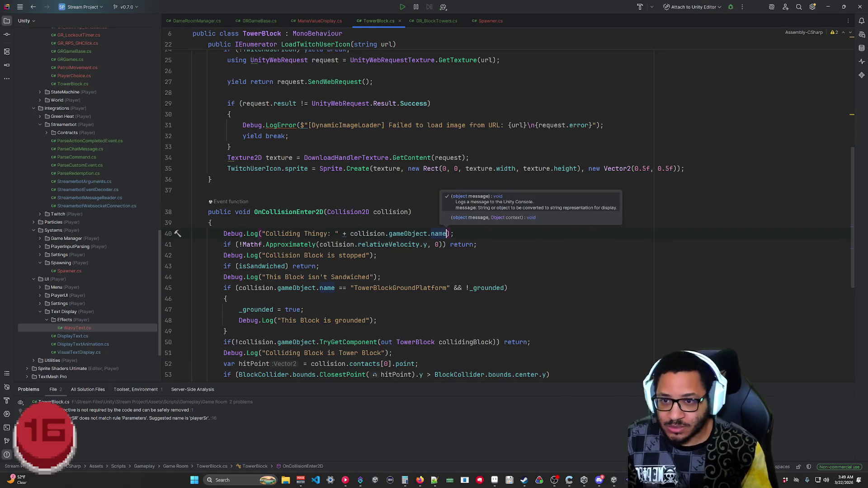
{"action": "left_click", "coordinate": [227, 332]}
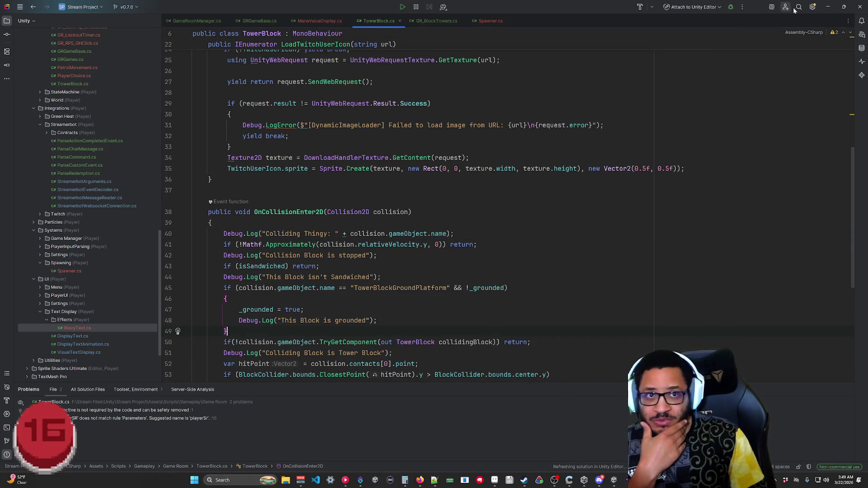
{"action": "left_click", "coordinate": [825, 8]}
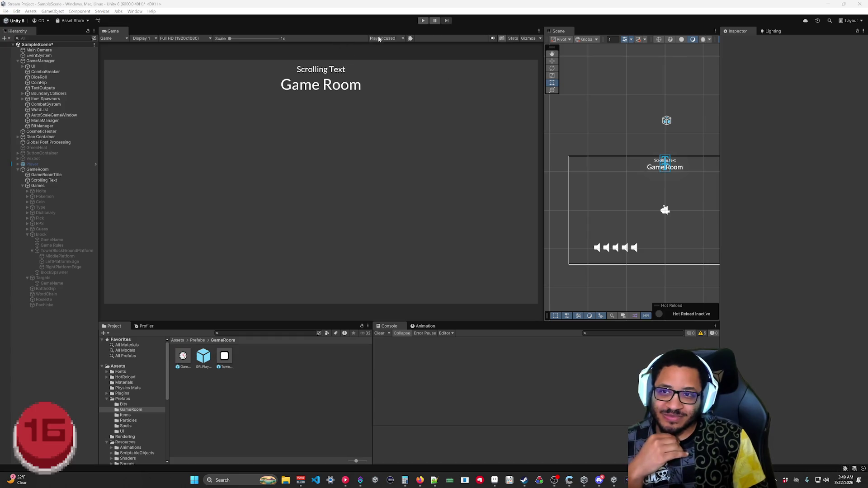
Start Play mode and select a newly dropped TowerBlock(Clone) to see the Colliding Thingy log.
{"action": "left_click", "coordinate": [423, 21]}
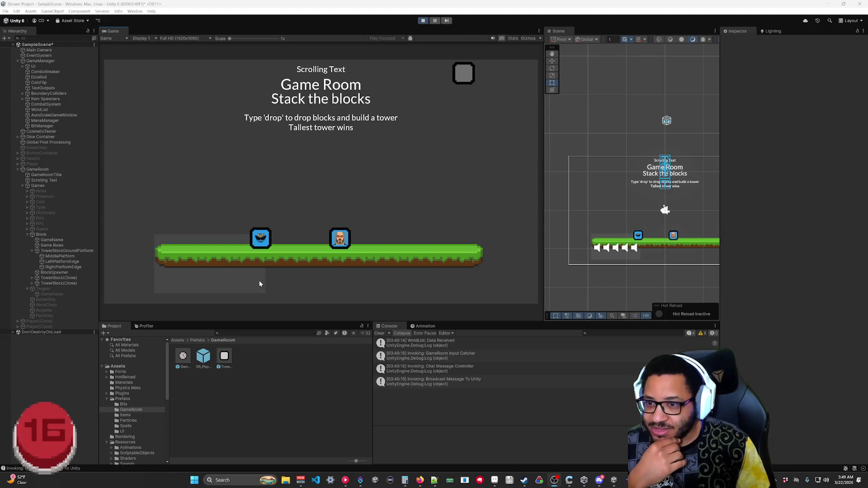
{"action": "left_click", "coordinate": [61, 278]}
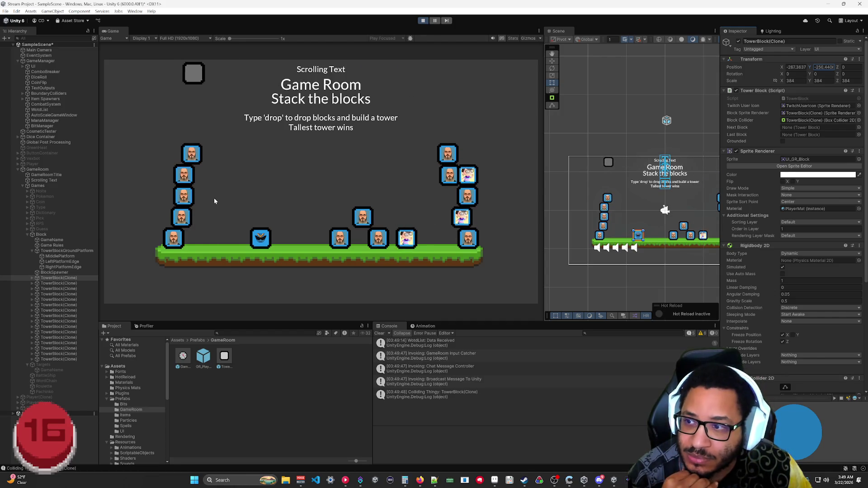
During Play, select UI, GameRoom, then a TowerBlock(Clone) to view its Tower Block component.
{"action": "left_click", "coordinate": [607, 228]}
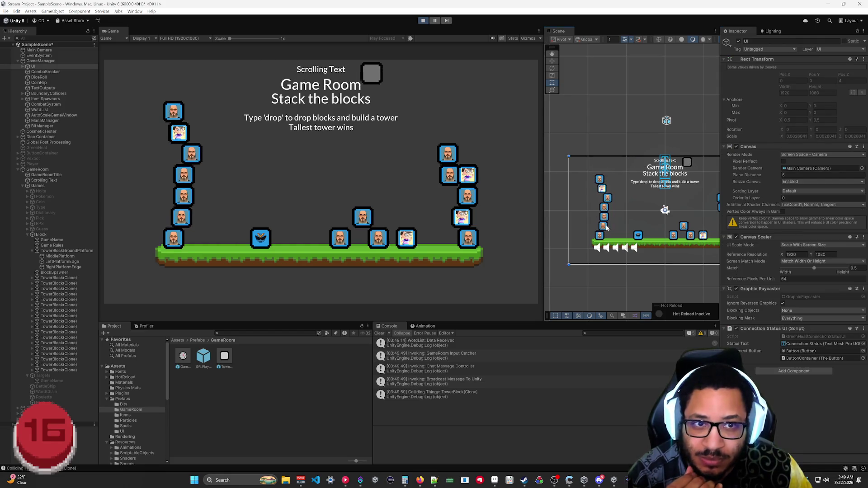
{"action": "left_click", "coordinate": [606, 227]}
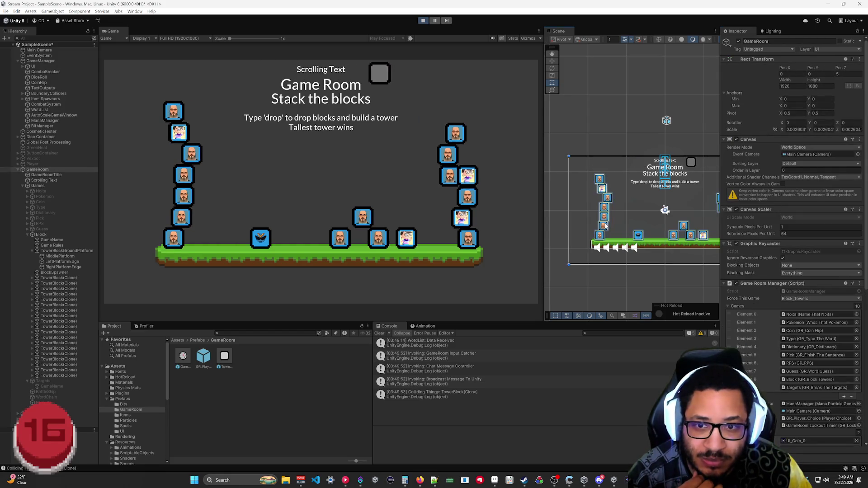
{"action": "scroll", "coordinate": [606, 226], "scroll_direction": "up", "scroll_amount": 5}
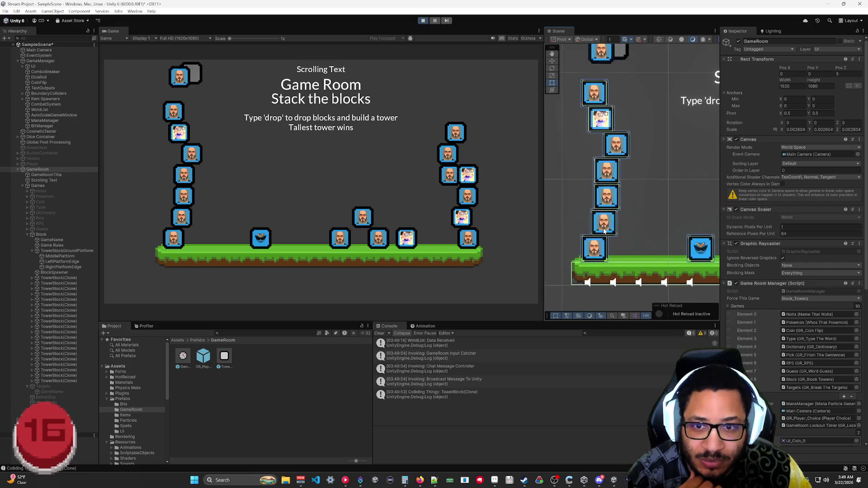
{"action": "left_click", "coordinate": [608, 225]}
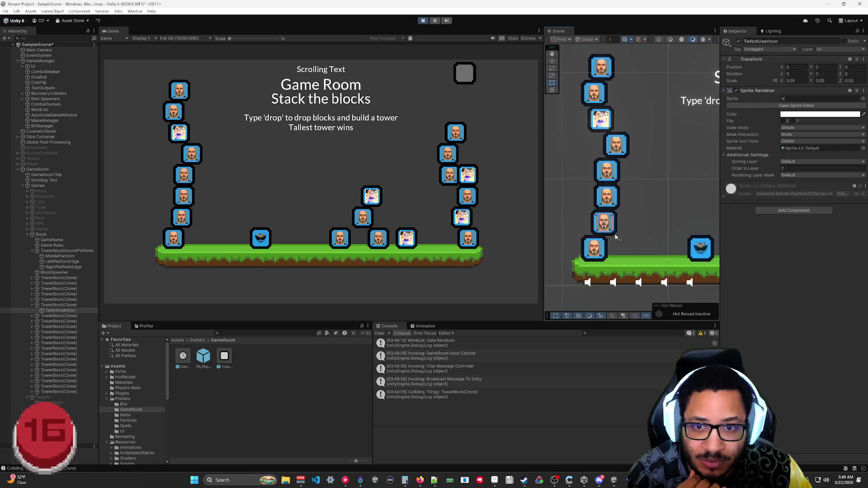
{"action": "left_click", "coordinate": [612, 237]}
{"action": "left_click", "coordinate": [615, 232]}
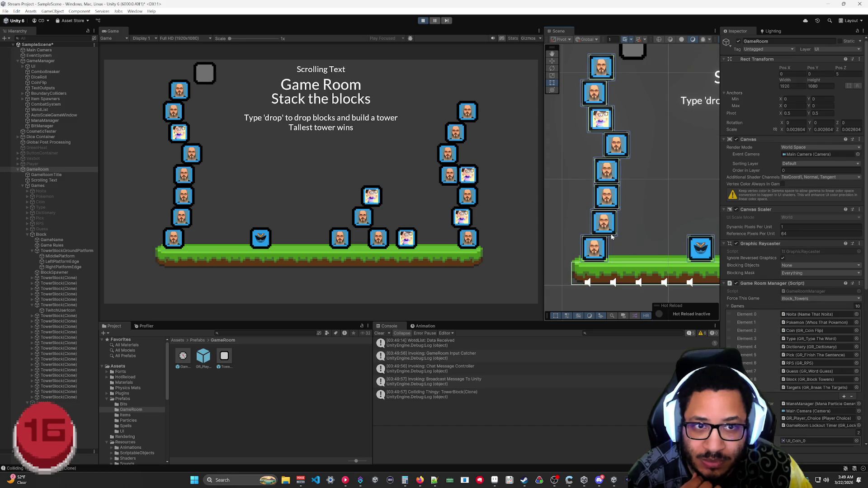
{"action": "left_click", "coordinate": [606, 196]}
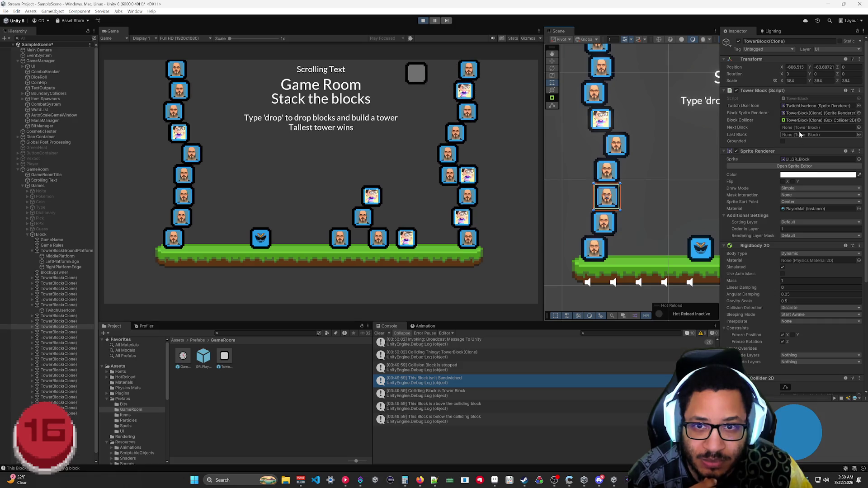
{"action": "scroll", "coordinate": [665, 161], "scroll_direction": "down", "scroll_amount": 2}
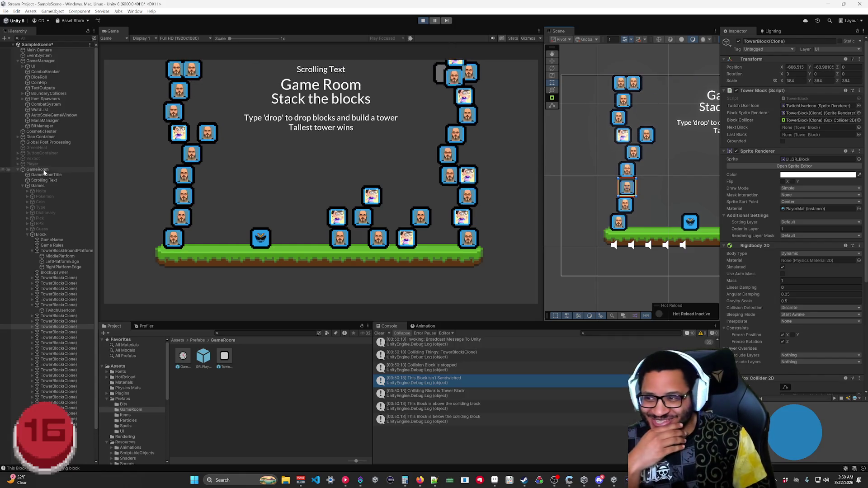
Stop Play, open the TowerBlock prefab to review its Rigidbody 2D constraints, then play again.
{"action": "left_click", "coordinate": [423, 21]}
{"action": "left_click", "coordinate": [228, 363]}
{"action": "double_click", "coordinate": [228, 363]}
{"action": "scroll", "coordinate": [763, 353], "scroll_direction": "down", "scroll_amount": 5}
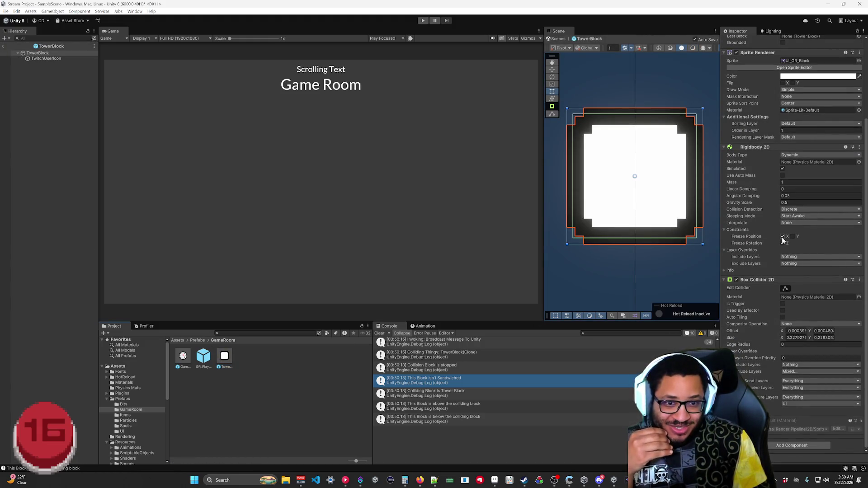
{"action": "left_click", "coordinate": [424, 21]}
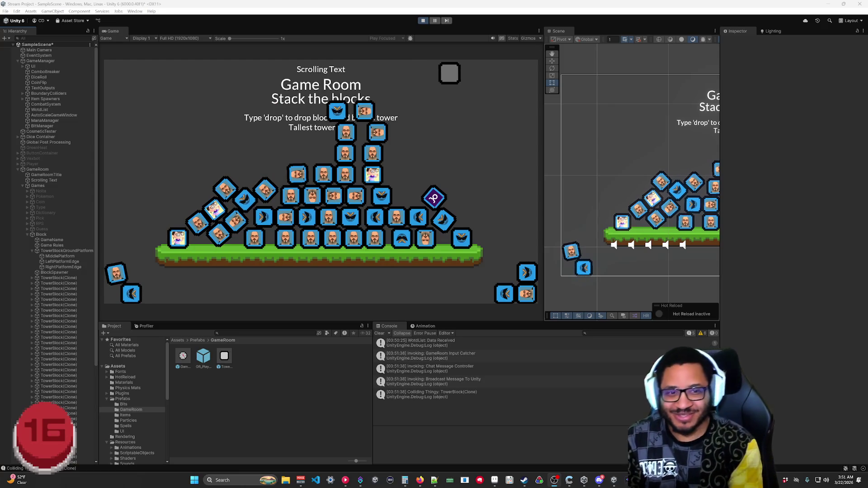
Inspect the 'This Block isn't Sandwiched' log and a lower tower block, then exit Play mode.
{"action": "left_click", "coordinate": [424, 381]}
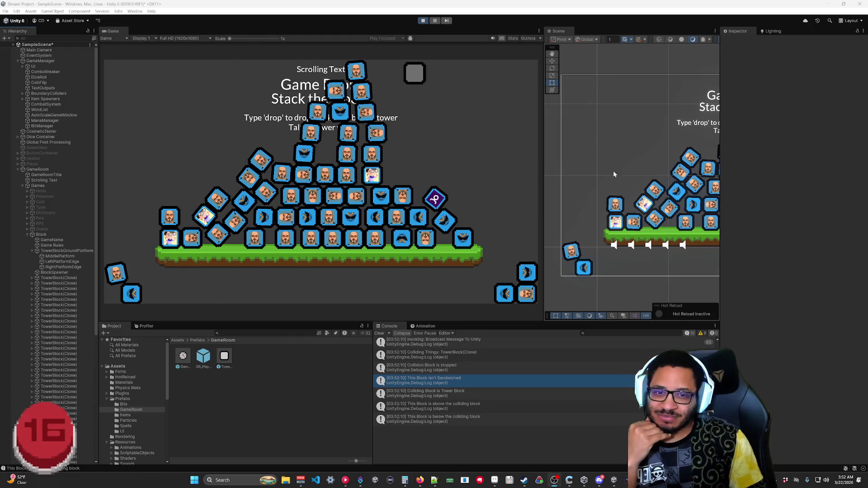
{"action": "scroll", "coordinate": [675, 211], "scroll_direction": "down", "scroll_amount": 6}
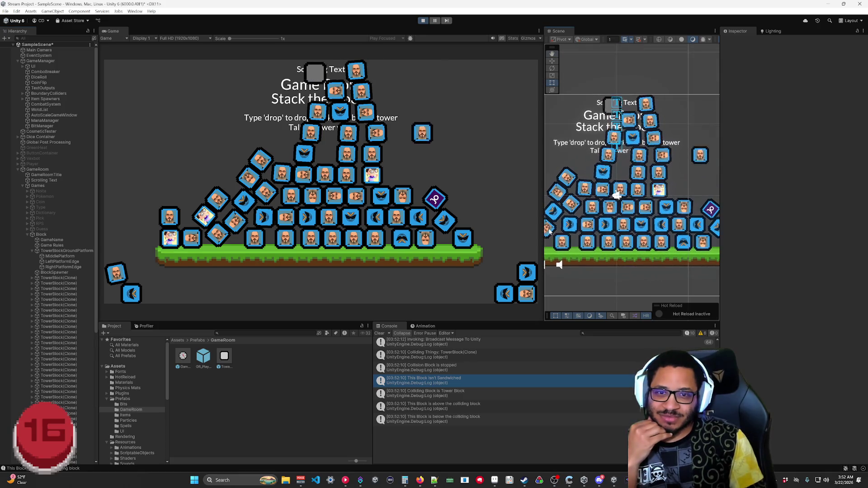
{"action": "scroll", "coordinate": [570, 212], "scroll_direction": "up", "scroll_amount": 1}
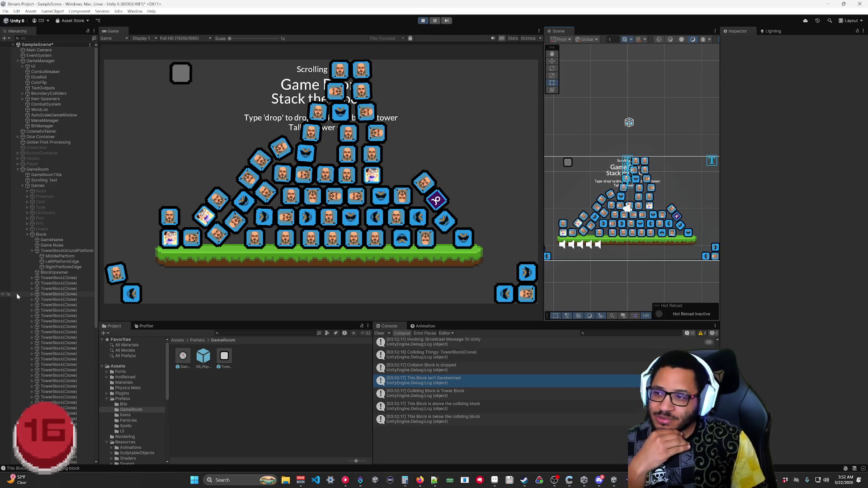
{"action": "left_click", "coordinate": [61, 393]}
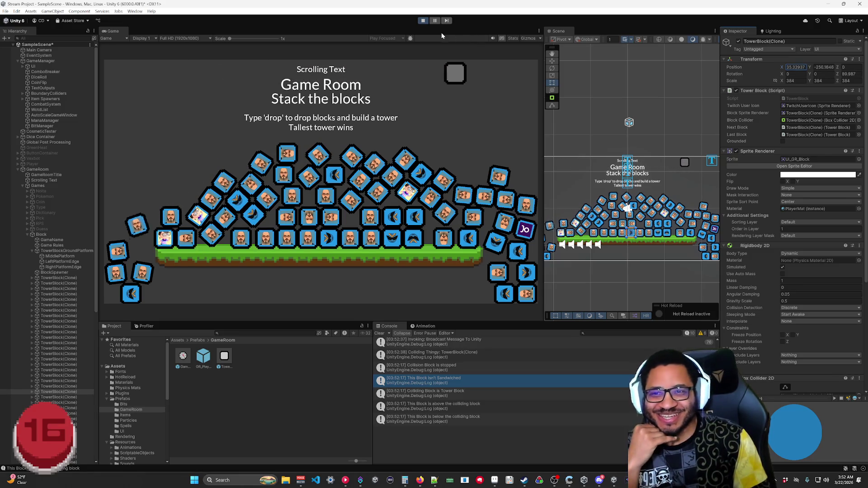
{"action": "left_click", "coordinate": [423, 20]}
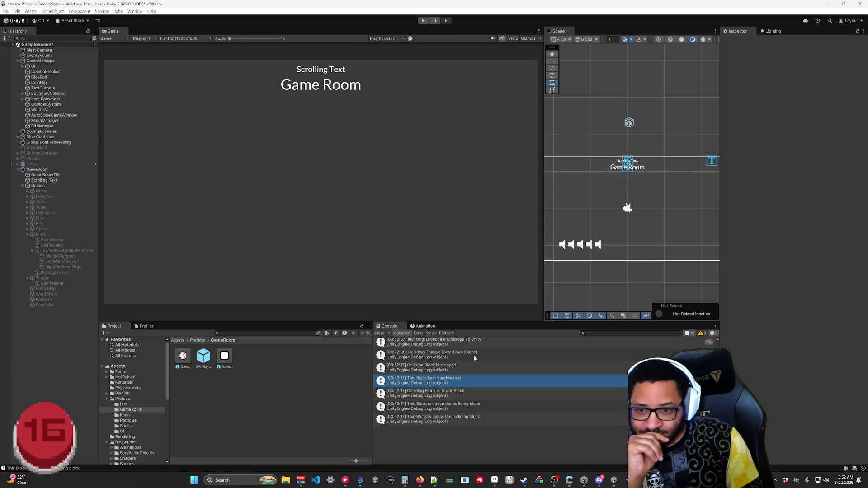
Select TowerBlockGroundPlatform in the Hierarchy to confirm it sits on the Ground layer.
{"action": "scroll", "coordinate": [477, 403], "scroll_direction": "down", "scroll_amount": 1}
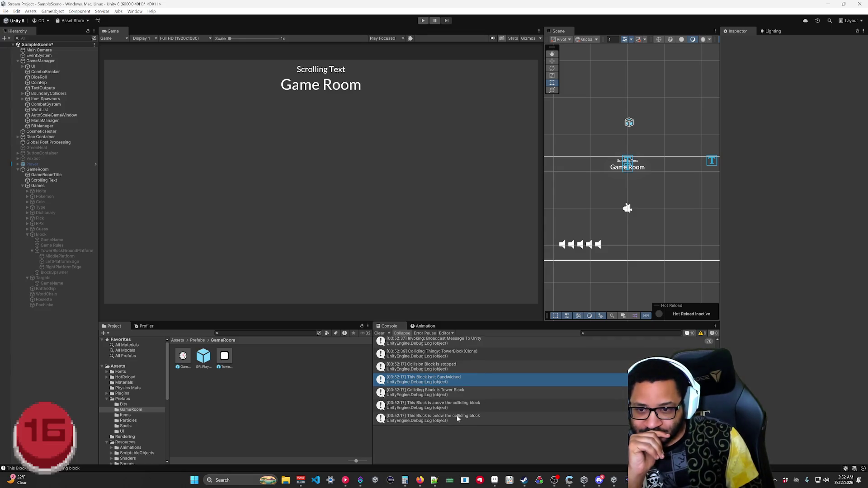
{"action": "scroll", "coordinate": [457, 415], "scroll_direction": "up", "scroll_amount": 2}
{"action": "scroll", "coordinate": [449, 397], "scroll_direction": "down", "scroll_amount": 2}
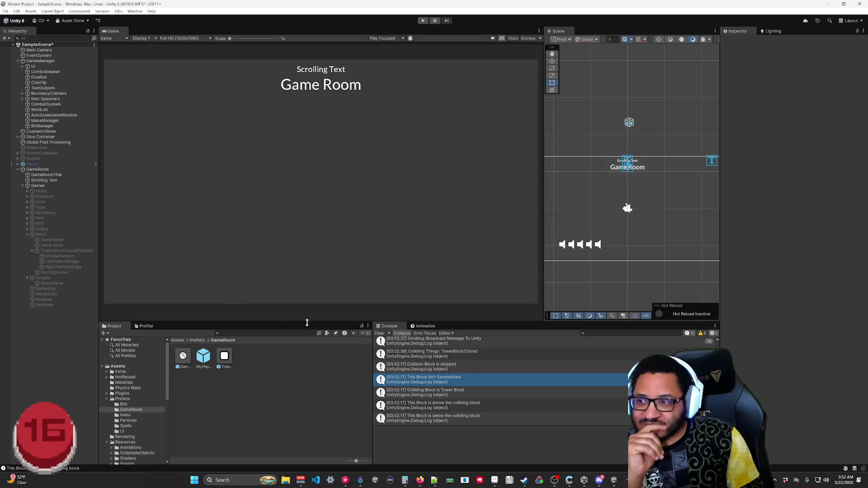
{"action": "left_click", "coordinate": [58, 252]}
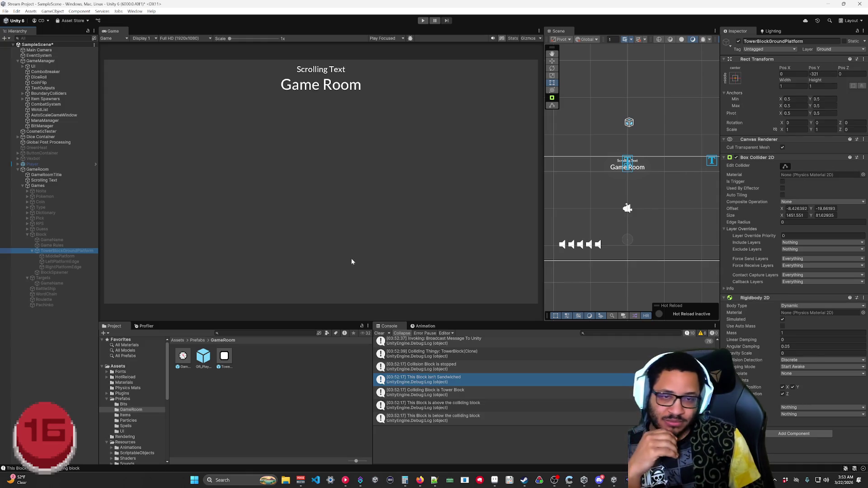
Open the TowerBlock prefab and switch its Box Collider 2D layer mask from UI to Ground.
{"action": "double_click", "coordinate": [224, 357]}
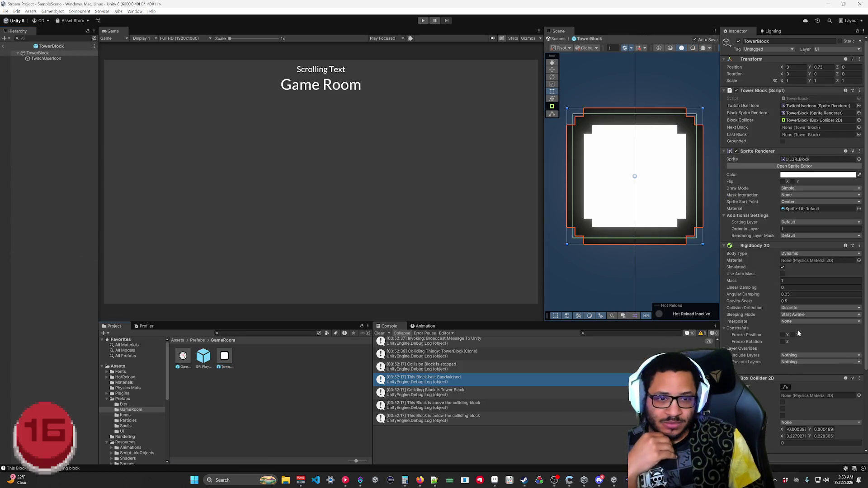
{"action": "scroll", "coordinate": [802, 328], "scroll_direction": "down", "scroll_amount": 4}
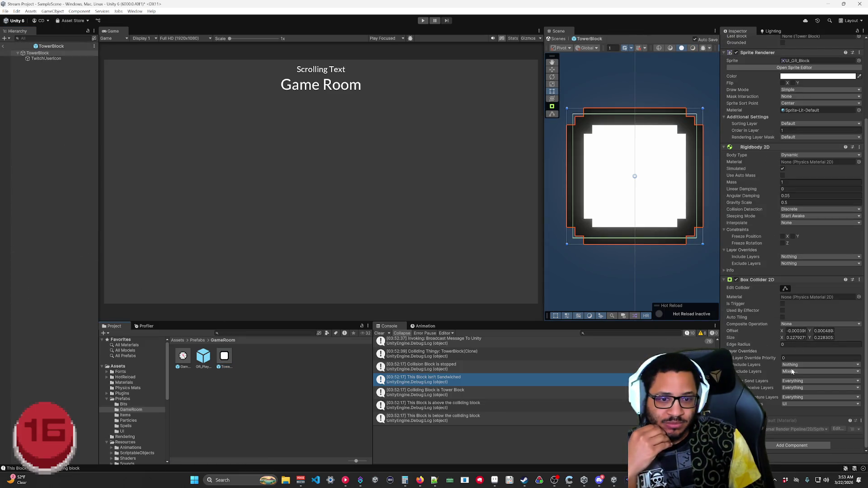
{"action": "left_click", "coordinate": [787, 405]}
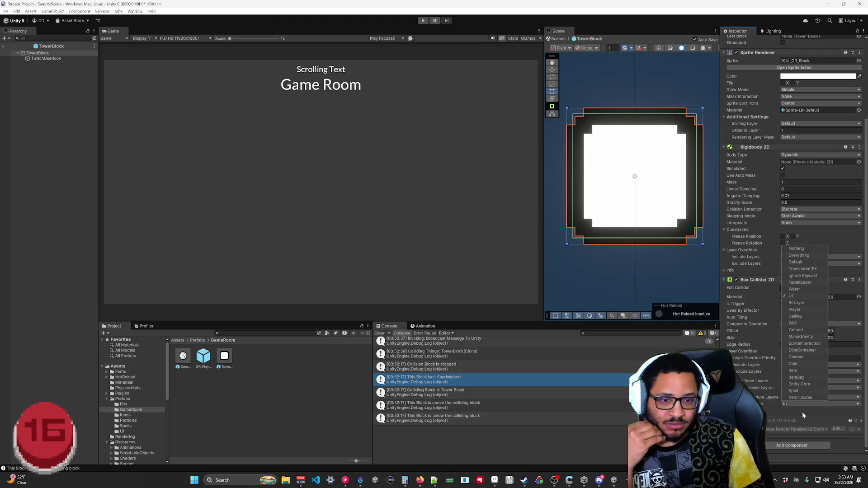
{"action": "left_click", "coordinate": [802, 411]}
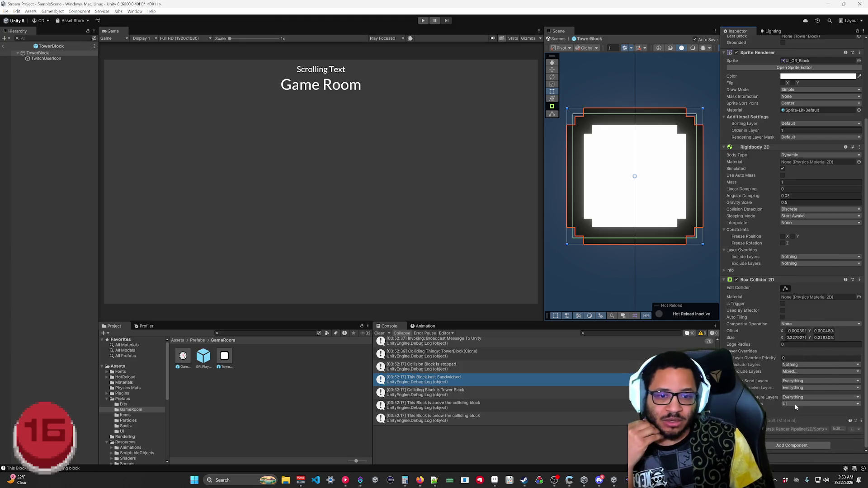
{"action": "left_click", "coordinate": [796, 405]}
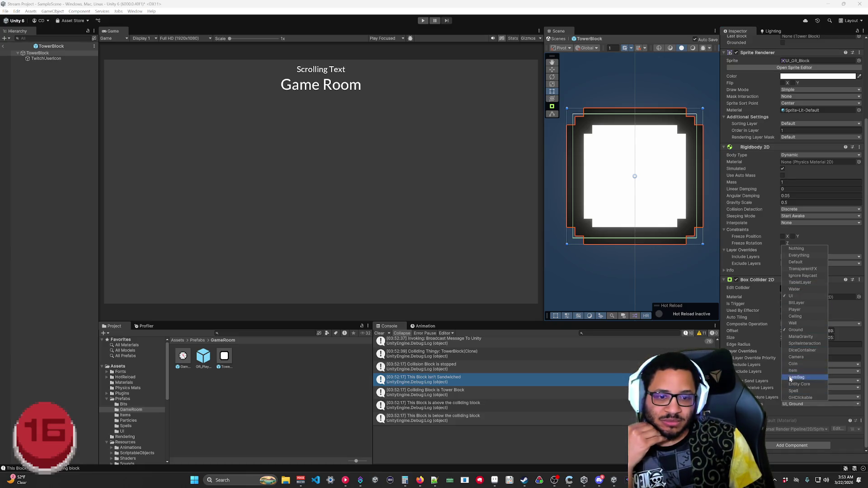
{"action": "left_click", "coordinate": [769, 394]}
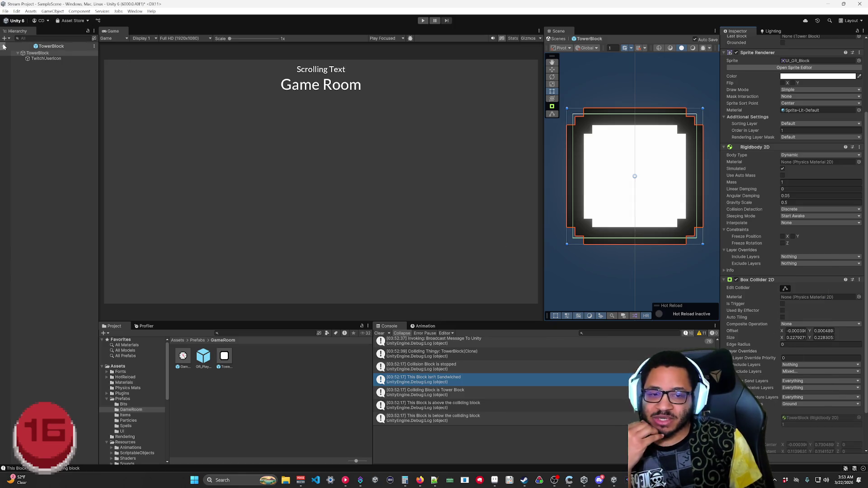
{"action": "left_click", "coordinate": [791, 405]}
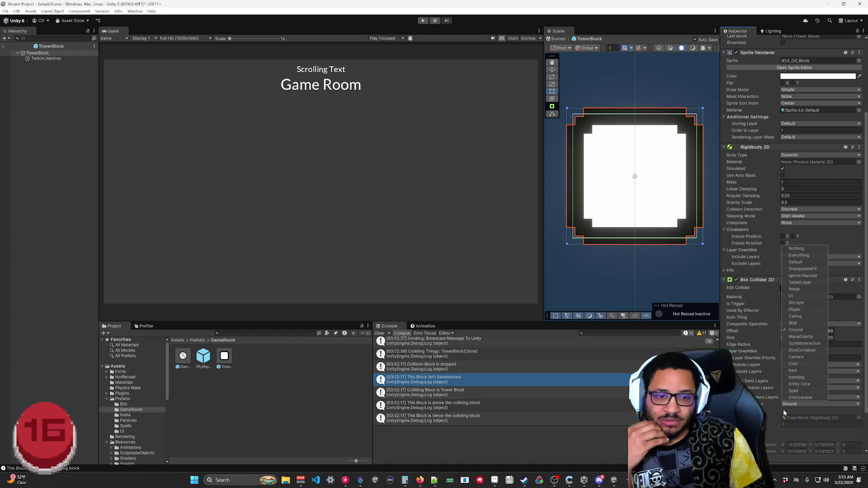
{"action": "left_click", "coordinate": [787, 412]}
Return to the scene, reopen the TowerBlock prefab and verify the mask is Ground.
{"action": "left_click", "coordinate": [3, 46]}
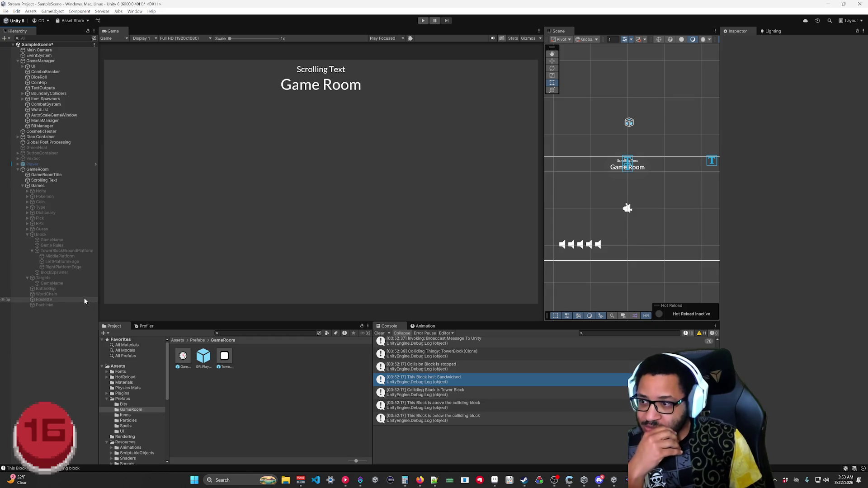
{"action": "double_click", "coordinate": [225, 360]}
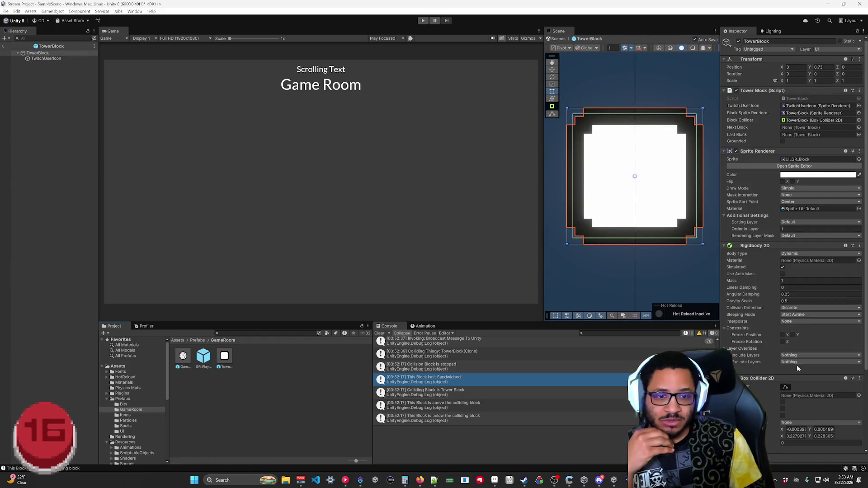
{"action": "scroll", "coordinate": [797, 369], "scroll_direction": "down", "scroll_amount": 5}
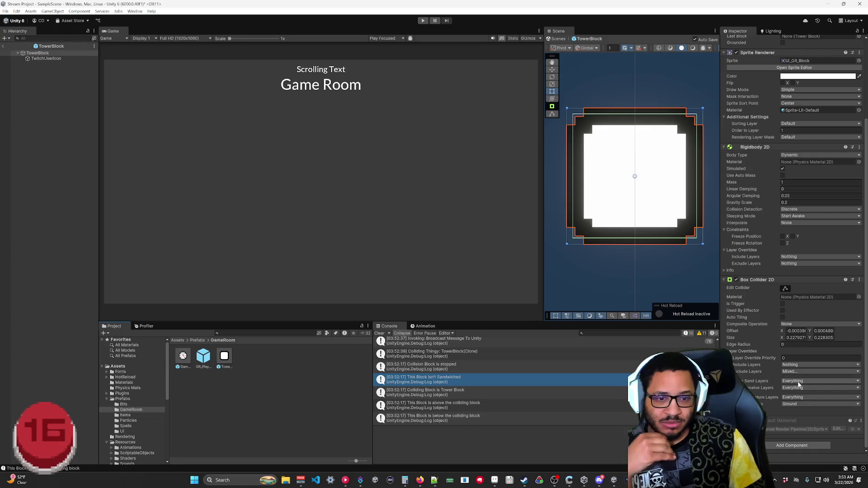
{"action": "left_click", "coordinate": [787, 405]}
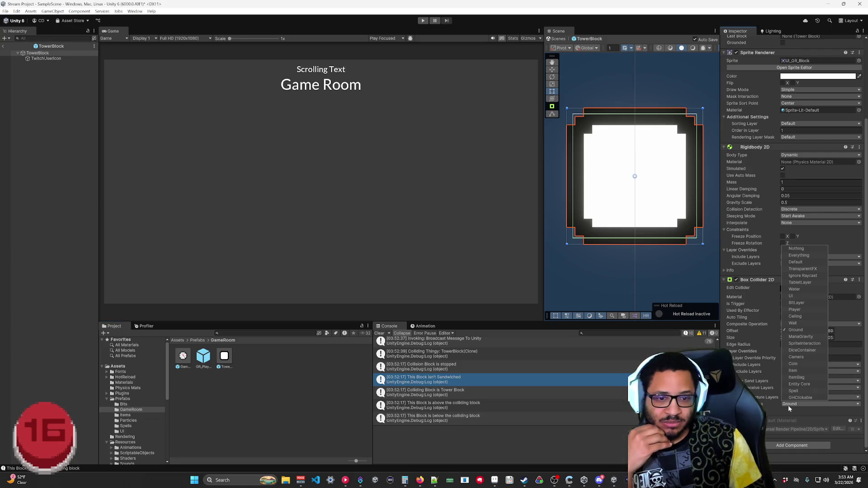
Run the game, check the new block's TowerBlockGroundPlatform collision log, stop, and return to Rider.
{"action": "left_click", "coordinate": [423, 21]}
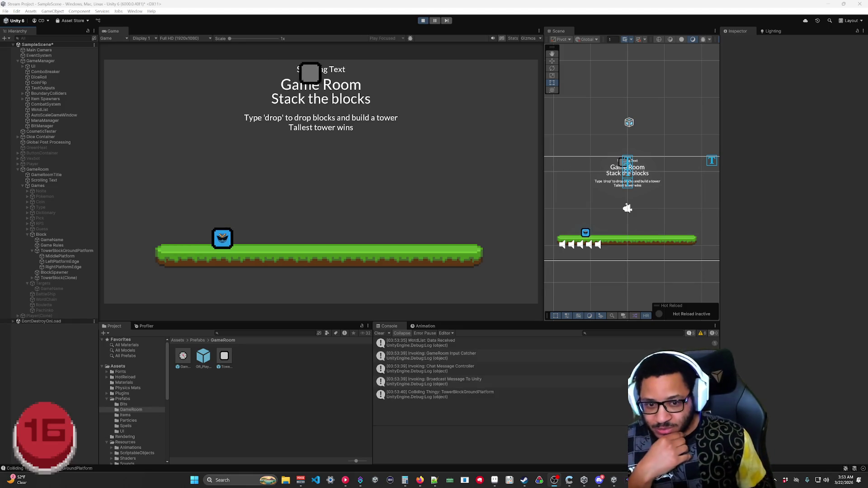
{"action": "left_click", "coordinate": [56, 278]}
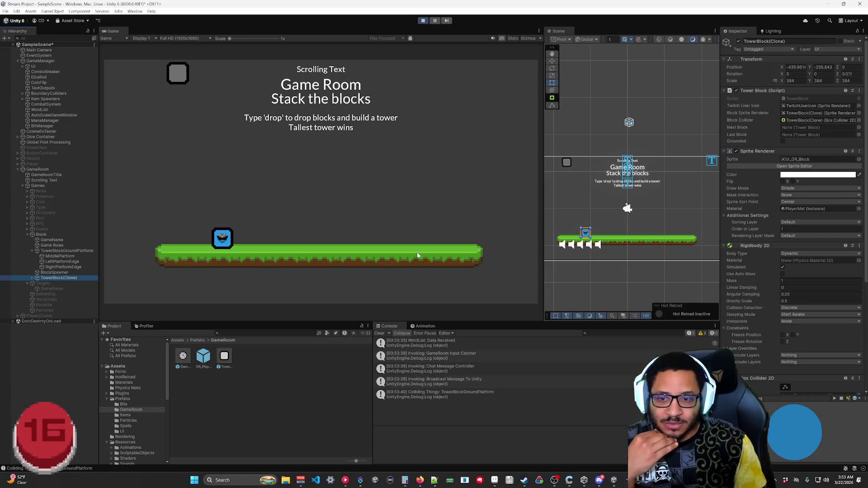
{"action": "left_click", "coordinate": [476, 396]}
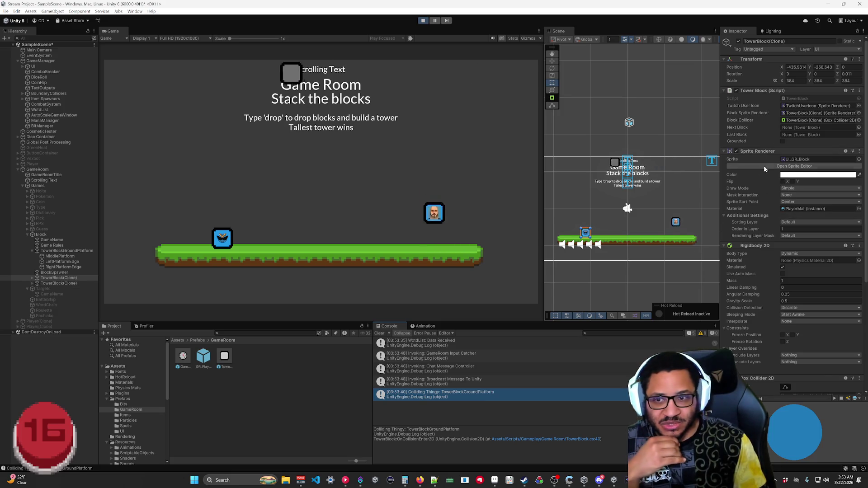
{"action": "left_click", "coordinate": [423, 20]}
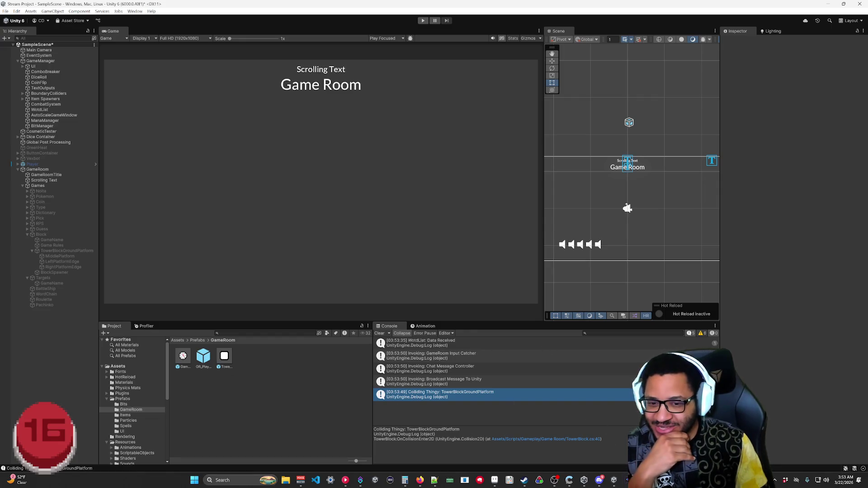
{"action": "key", "text": "alt+Tab"}
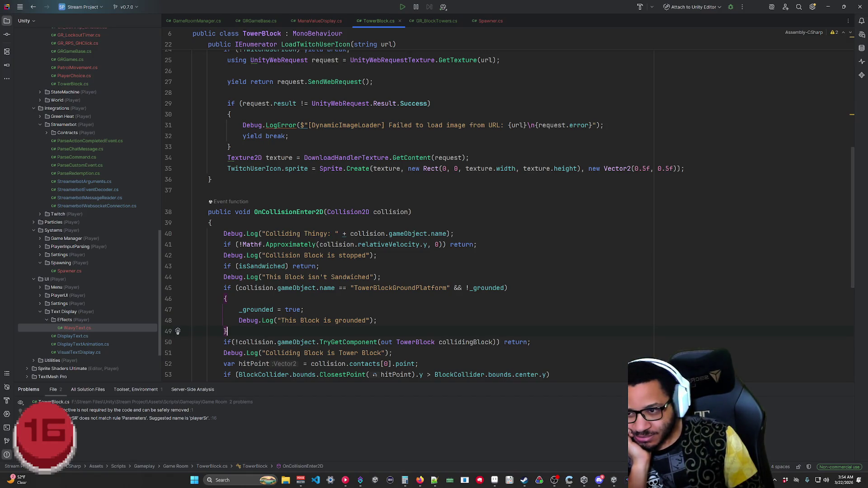
Leave Rider to inspect TowerBlockGroundPlatform in Unity's Inspector, then return to the TowerBlock code.
{"action": "key", "text": "shift+Home"}
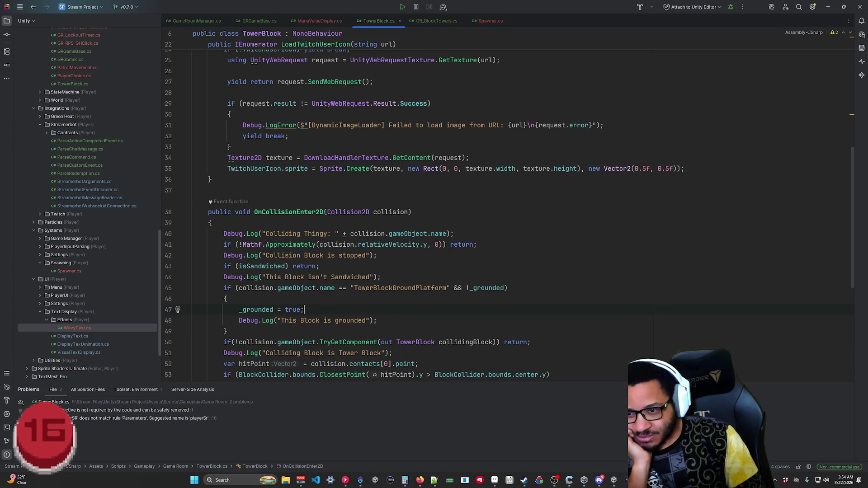
{"action": "left_click", "coordinate": [828, 7]}
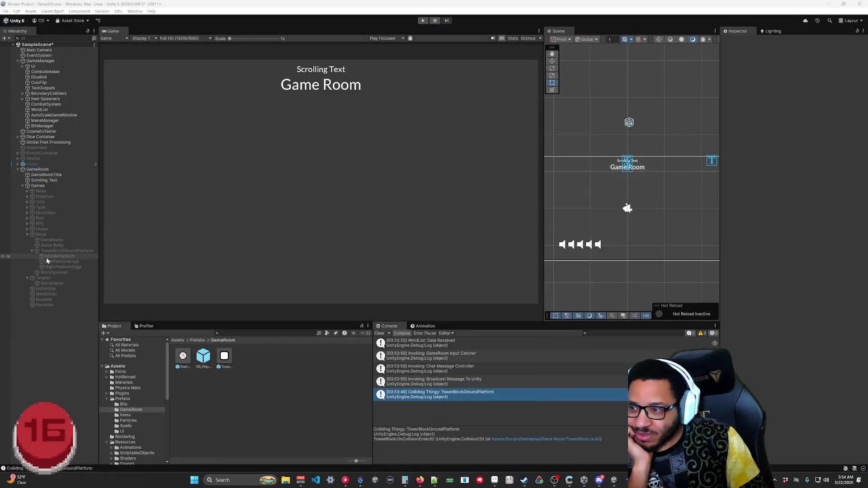
{"action": "left_click", "coordinate": [67, 251]}
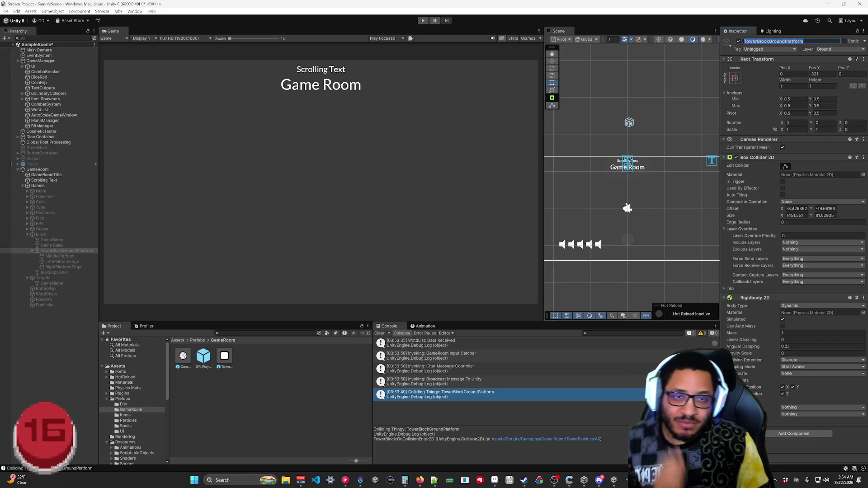
{"action": "left_click", "coordinate": [829, 6]}
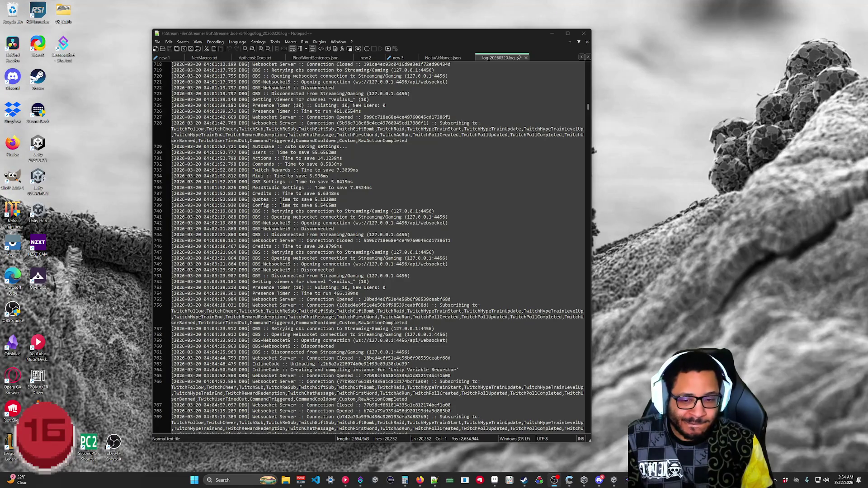
{"action": "key", "text": "alt+Tab"}
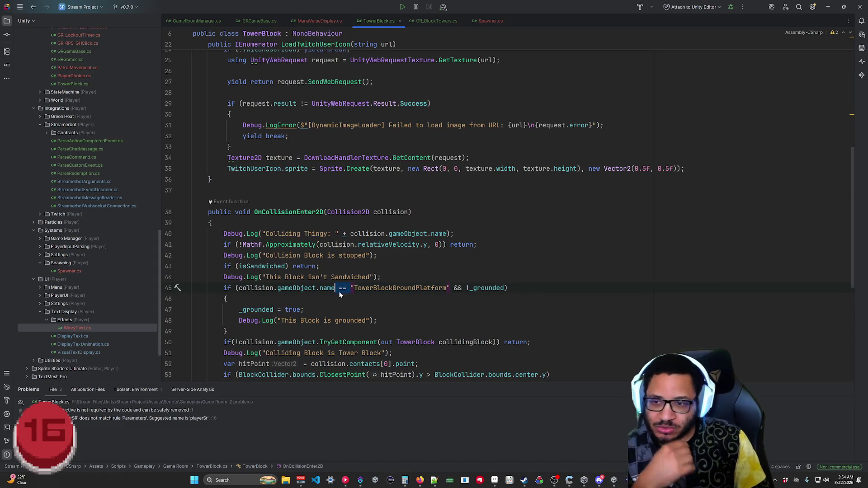
Make the name check .Equals("TowerBlockGroundPlatform", StringComparison.OrdinalIgnoreCase) and save the script.
{"action": "type", "text": ".Equ"}
{"action": "key", "text": "Return"}
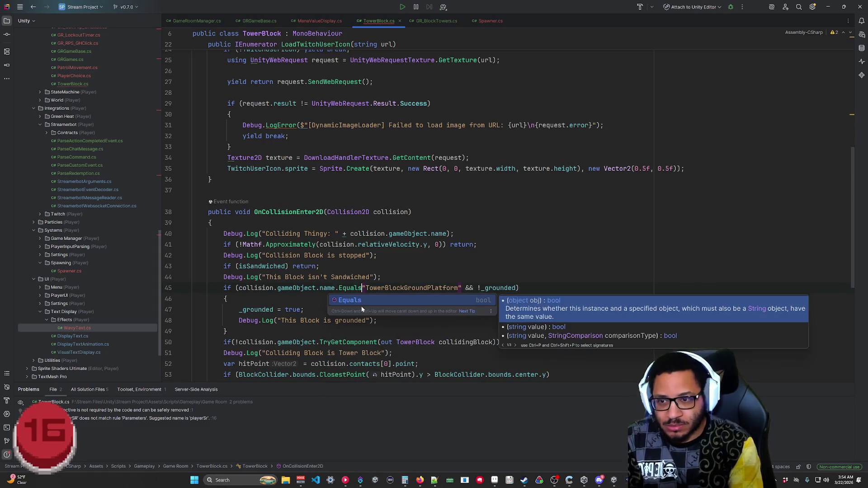
{"action": "left_click", "coordinate": [466, 288]}
{"action": "type", "text": ")"}
{"action": "type", "text": "S"}
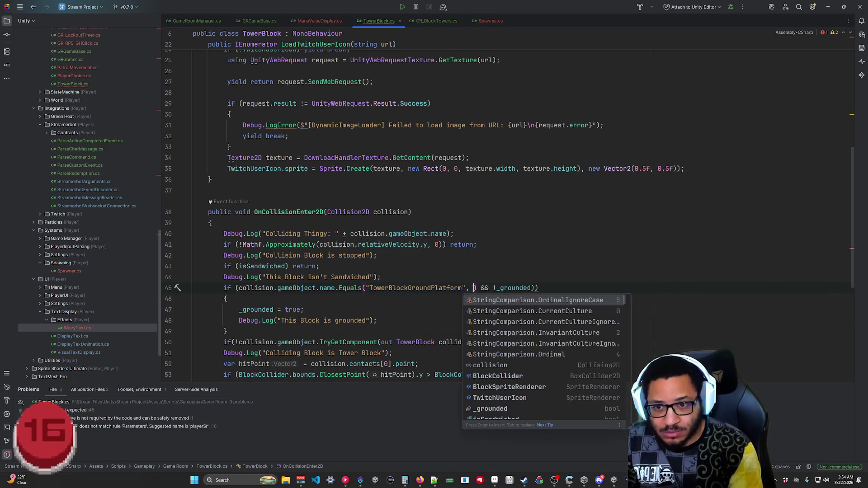
{"action": "key", "text": "Return"}
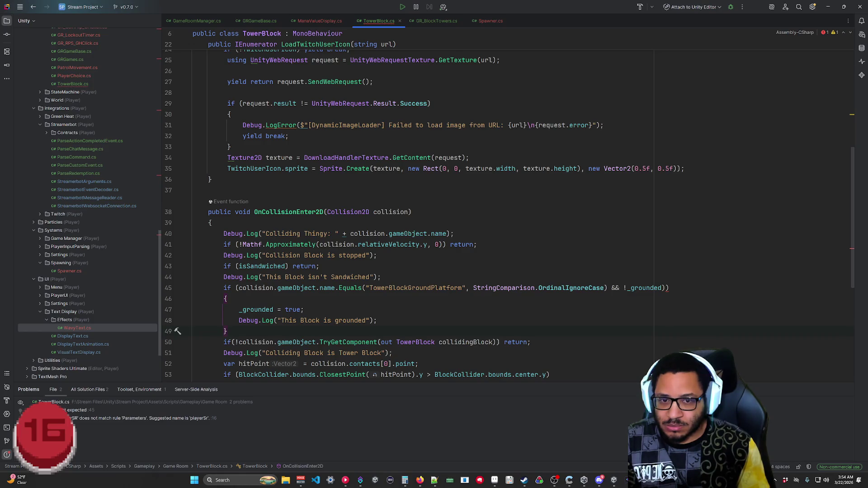
{"action": "key", "text": "BackSpace"}
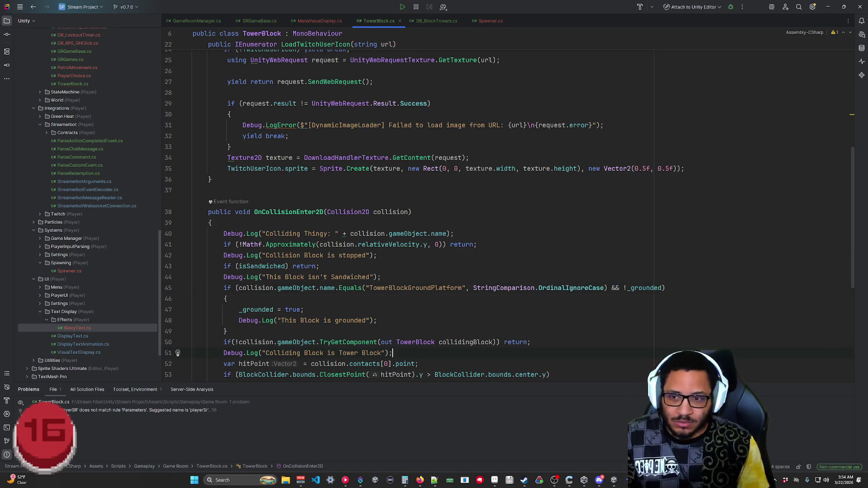
{"action": "key", "text": "ctrl+s"}
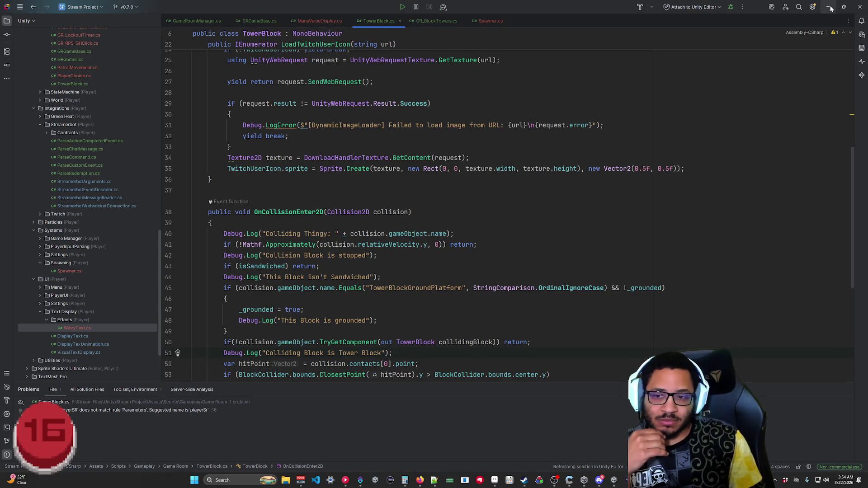
Minimize Rider and switch back to the Unity editor.
{"action": "left_click", "coordinate": [830, 9]}
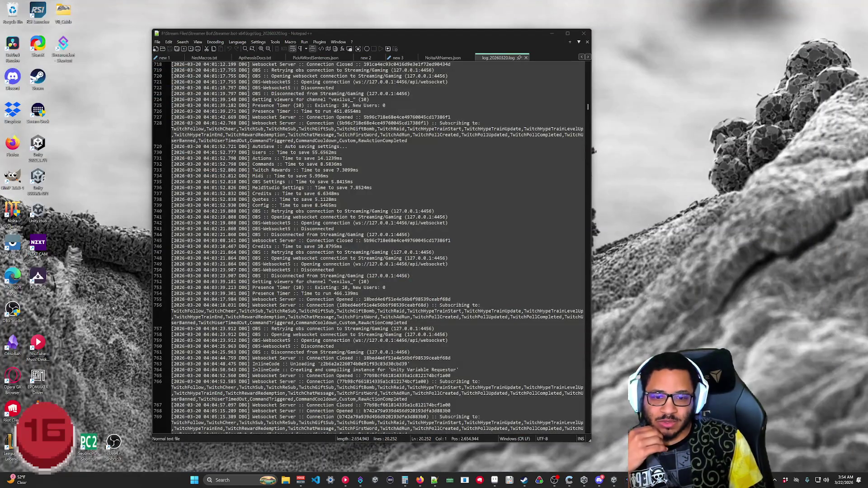
{"action": "mouse_move", "coordinate": [599, 480]}
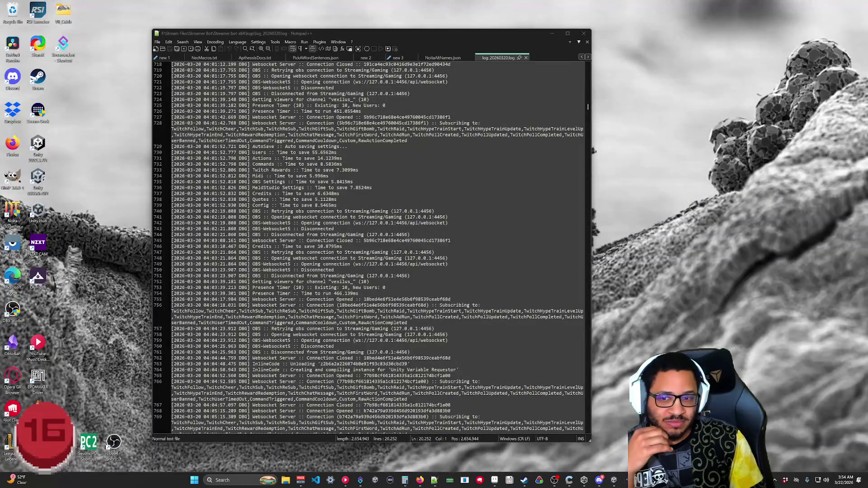
{"action": "key", "text": "alt+Tab"}
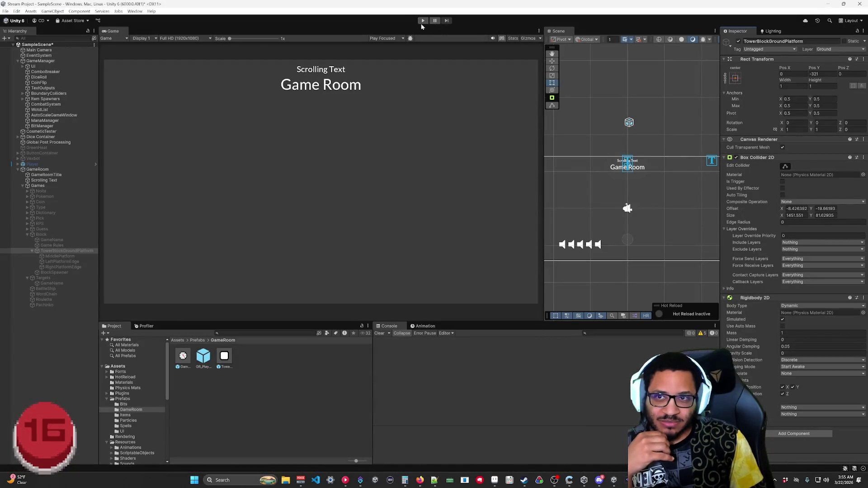
Start the Game Room in Play mode and select the spawned TowerBlock(Clone) in the Hierarchy.
{"action": "left_click", "coordinate": [422, 21]}
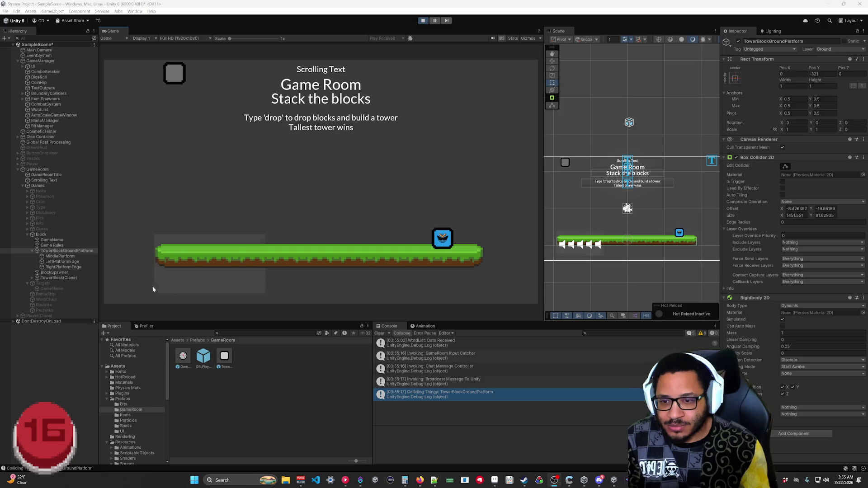
{"action": "left_click", "coordinate": [66, 277]}
Tick Grounded on the TowerBlock(Clone) and let more blocks drop onto the platform.
{"action": "left_click", "coordinate": [783, 142]}
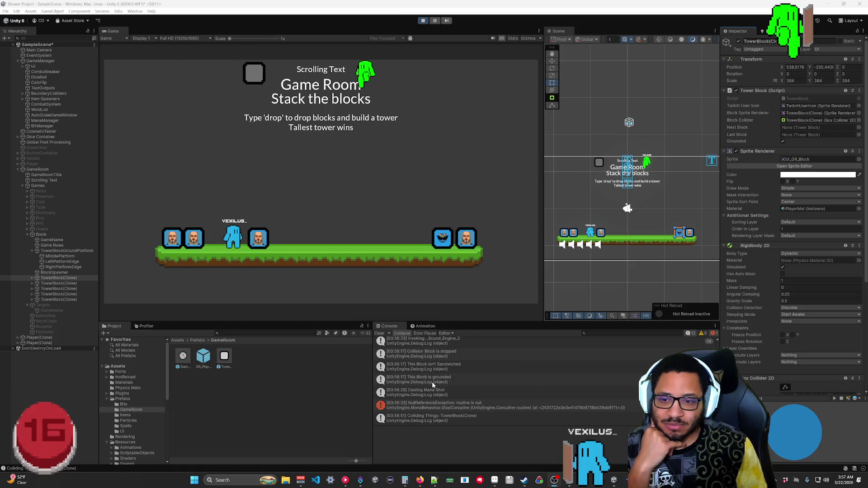
Compare the grounded log message with the first two TowerBlock clones, then clear the Console.
{"action": "left_click", "coordinate": [452, 376]}
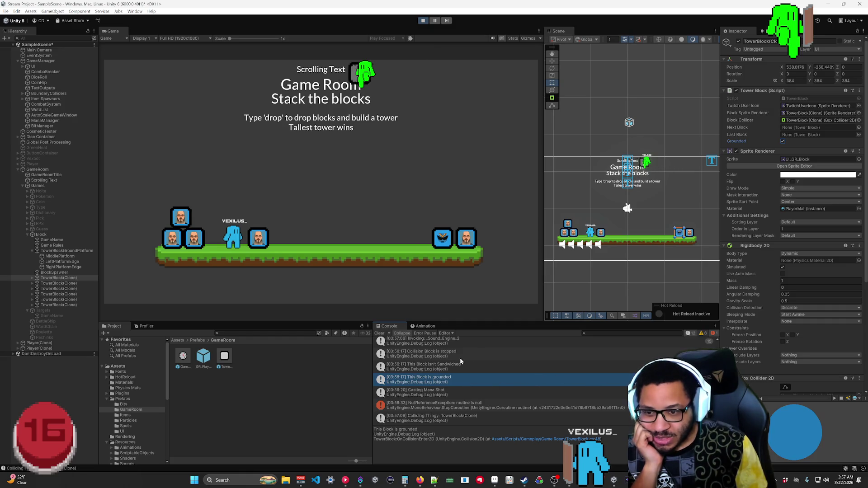
{"action": "left_click", "coordinate": [64, 284]}
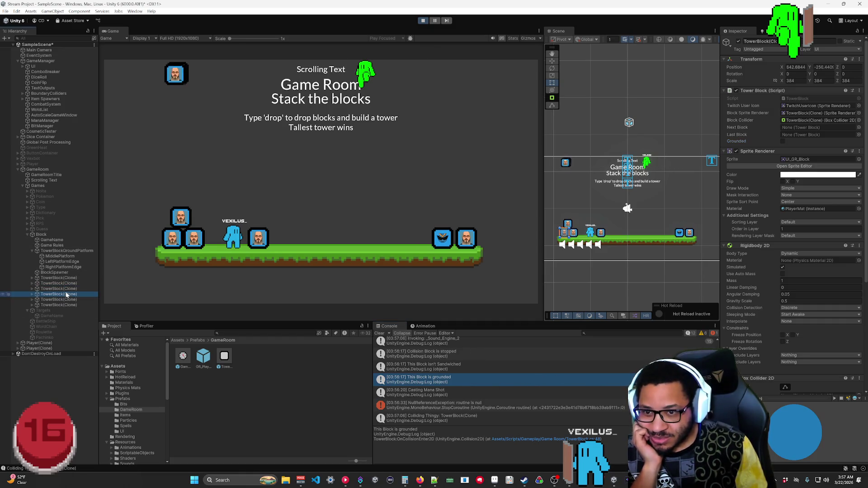
{"action": "left_click", "coordinate": [64, 279]}
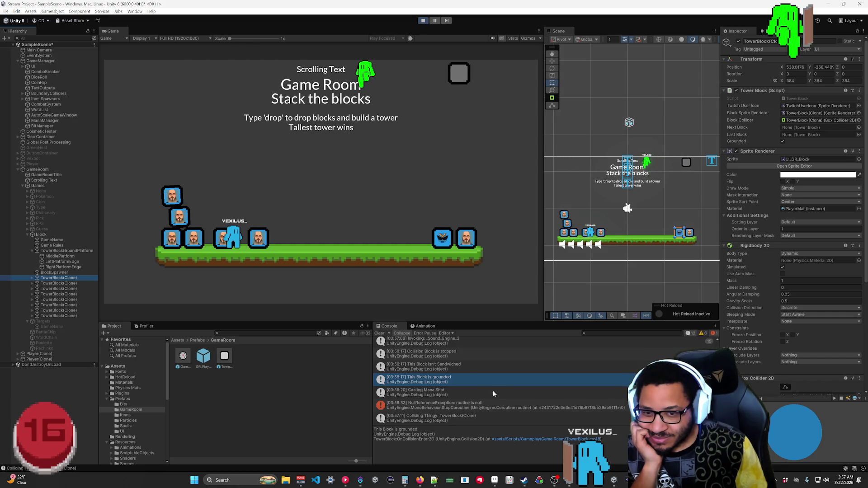
{"action": "left_click", "coordinate": [379, 333]}
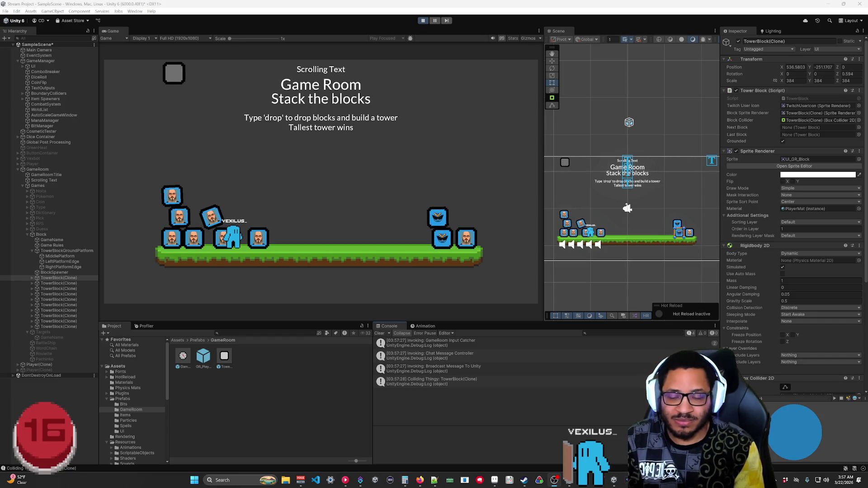
Check new collision and grounded log entries against each TowerBlock clone's Inspector values, then stop Play mode.
{"action": "left_click", "coordinate": [434, 406]}
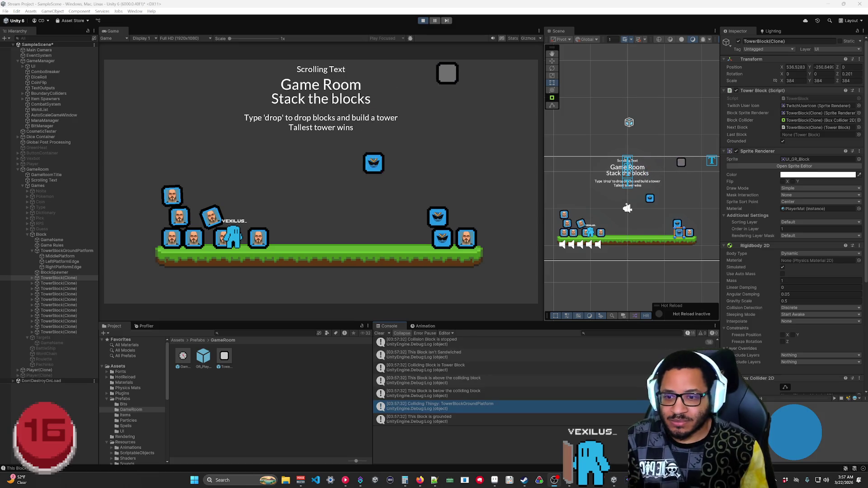
{"action": "left_click", "coordinate": [498, 416]}
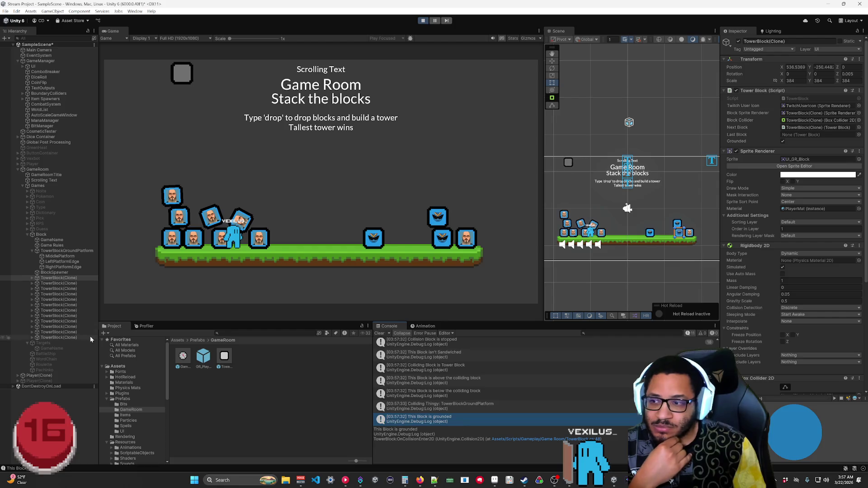
{"action": "left_click", "coordinate": [63, 283]}
{"action": "left_click", "coordinate": [59, 300]}
{"action": "left_click", "coordinate": [60, 322]}
{"action": "left_click", "coordinate": [64, 332]}
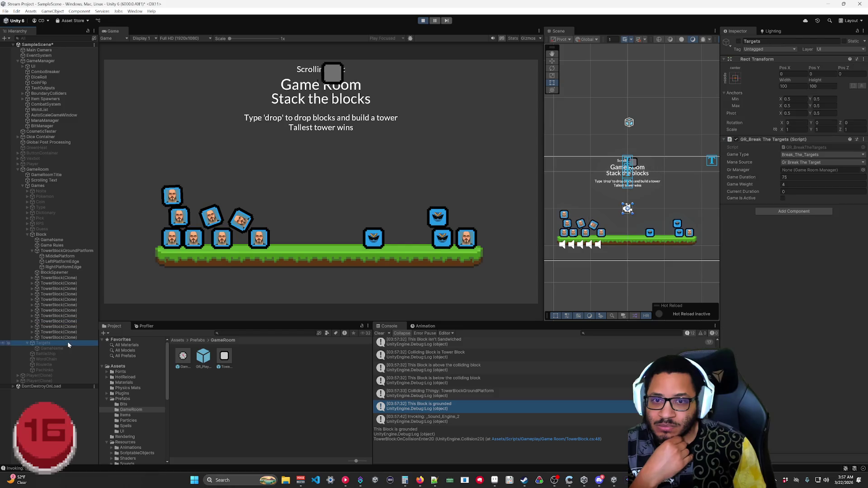
{"action": "left_click", "coordinate": [70, 338]}
{"action": "left_click", "coordinate": [69, 321]}
{"action": "left_click", "coordinate": [68, 310]}
{"action": "left_click", "coordinate": [67, 289]}
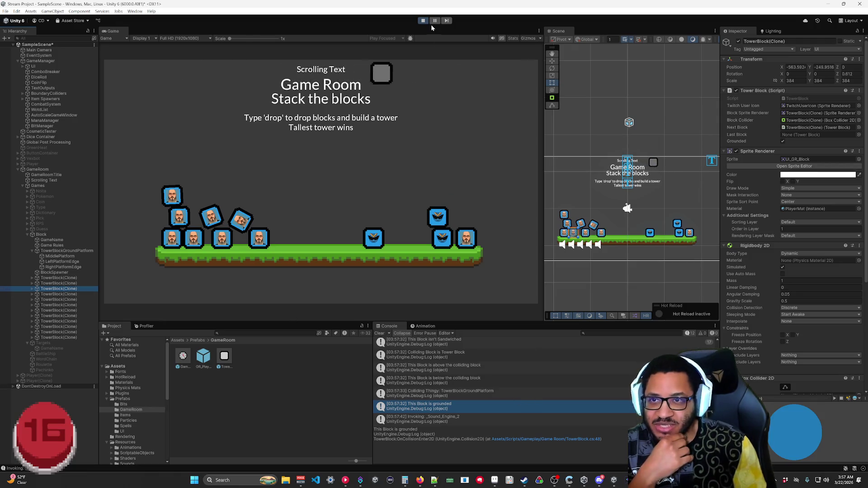
{"action": "key", "text": "ctrl+p"}
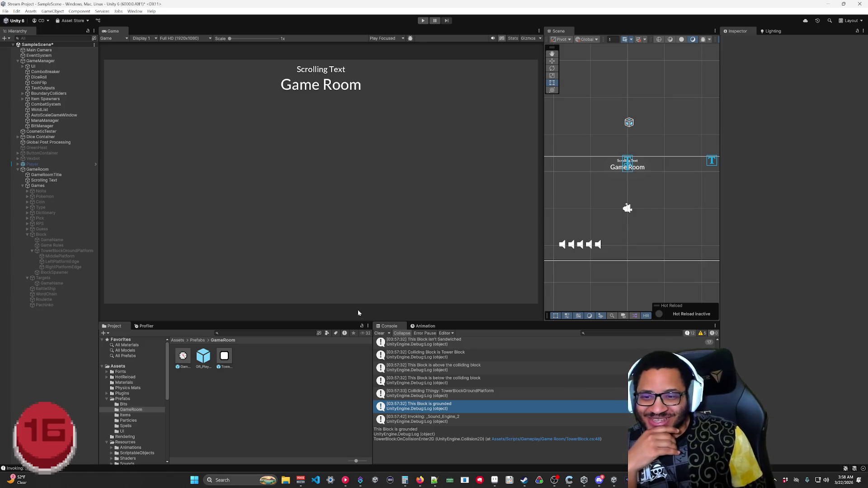
Clear the Console, select Block in the Hierarchy, and switch back to TowerBlock.cs in Rider.
{"action": "left_click", "coordinate": [378, 334]}
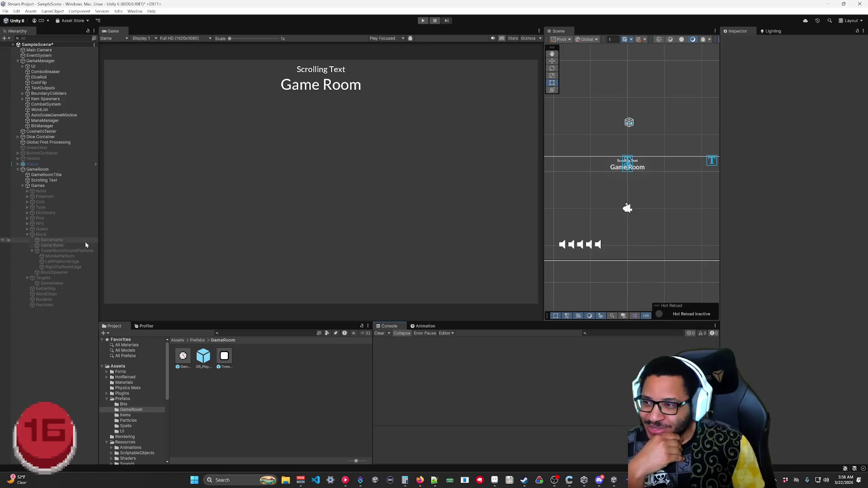
{"action": "left_click", "coordinate": [41, 235]}
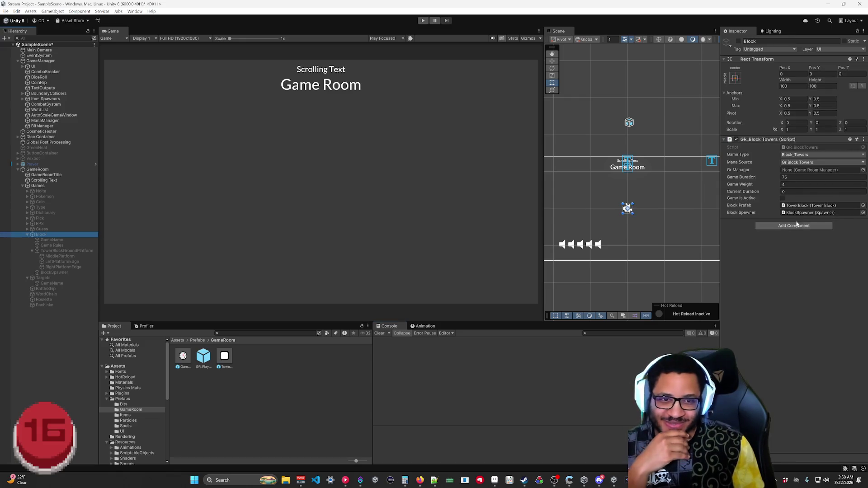
{"action": "key", "text": "alt+Tab"}
{"action": "scroll", "coordinate": [407, 204], "scroll_direction": "down", "scroll_amount": 5}
{"action": "scroll", "coordinate": [407, 203], "scroll_direction": "up", "scroll_amount": 5}
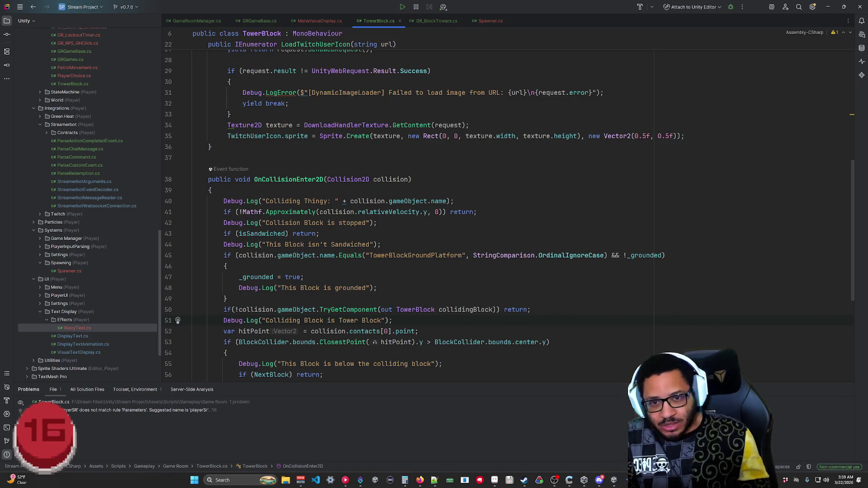
Replace the platform-name comparison on line 45 with 'collision.' and browse its members without choosing one.
{"action": "left_click_drag", "start_coordinate": [608, 255], "coordinate": [262, 255]}
{"action": "type", "text": "layer"}
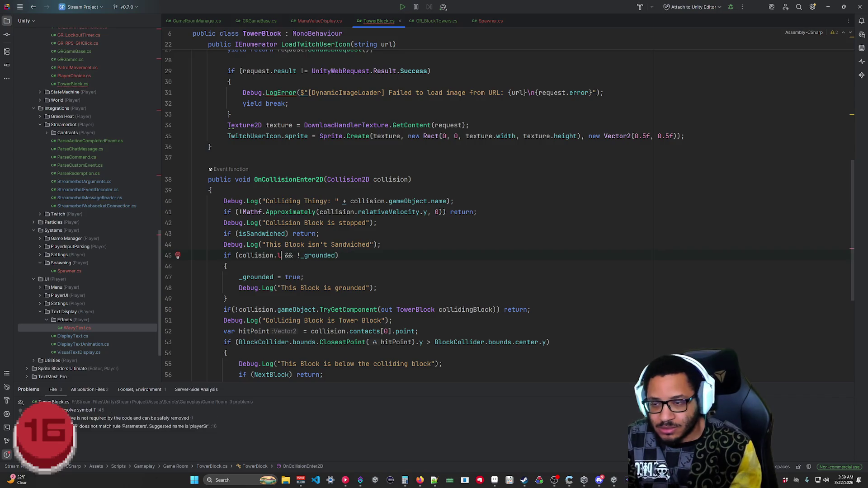
{"action": "key", "text": "BackSpace"}
{"action": "key", "text": "BackSpace"}
{"action": "key", "text": "BackSpace"}
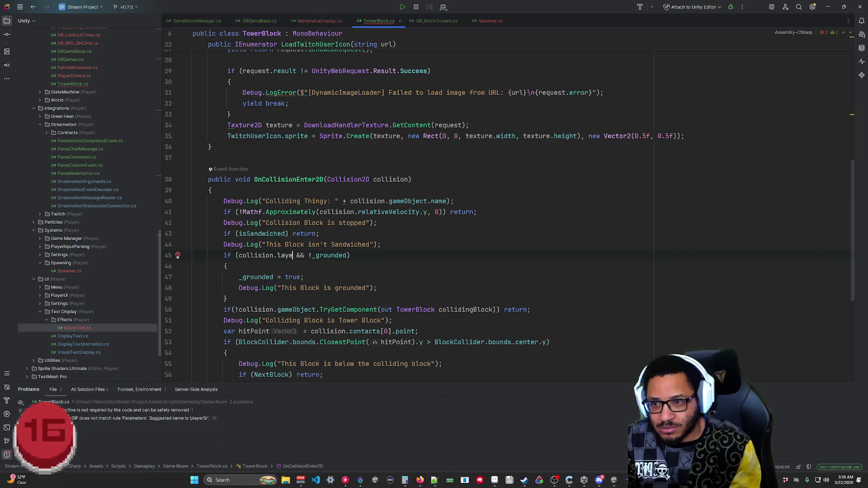
{"action": "type", "text": ".l"}
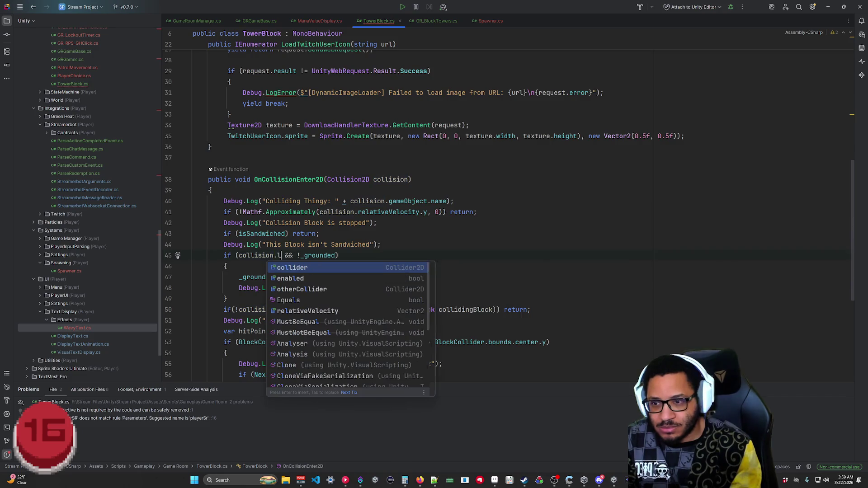
{"action": "key", "text": "BackSpace"}
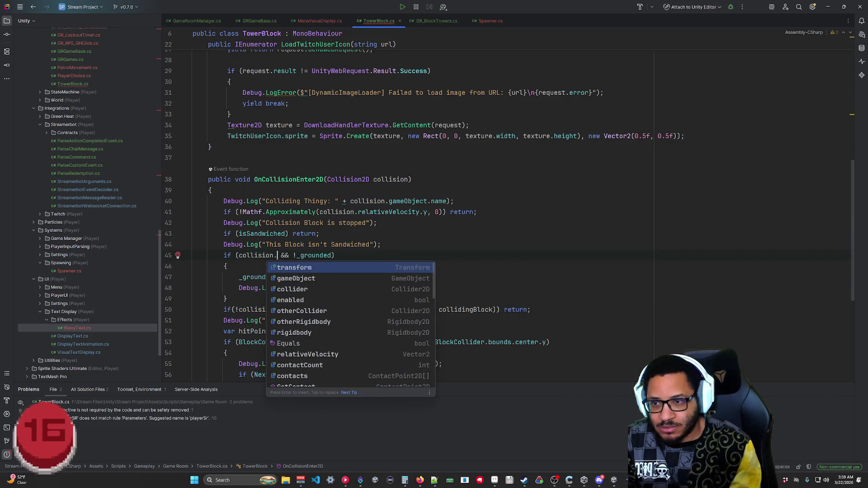
{"action": "type", "text": "m"}
{"action": "key", "text": "BackSpace"}
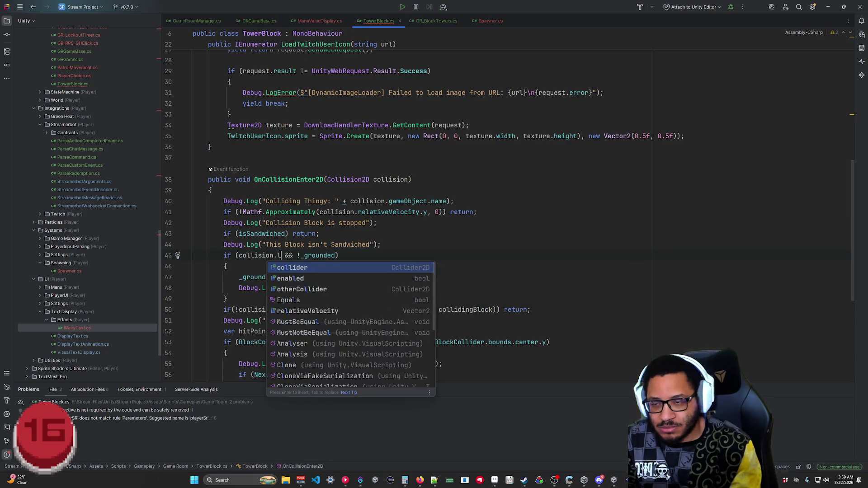
{"action": "key", "text": "Escape"}
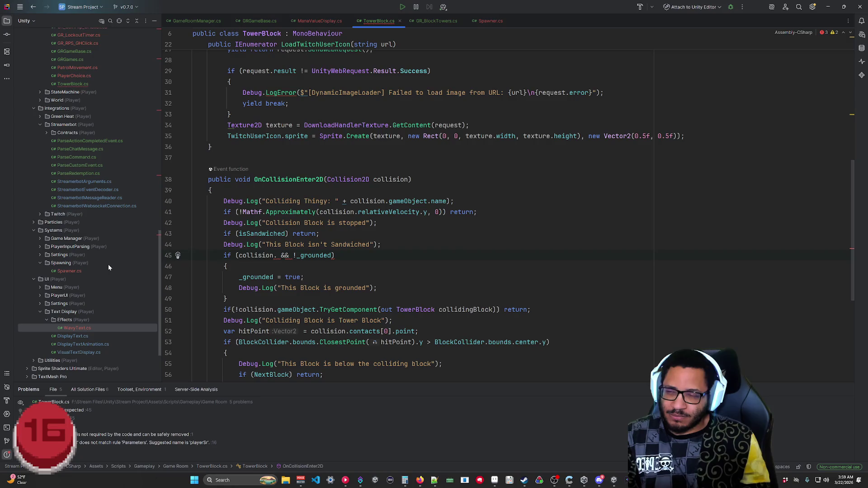
Scroll up the Explorer tree and open the ItemBase script.
{"action": "scroll", "coordinate": [100, 219], "scroll_direction": "up", "scroll_amount": 10}
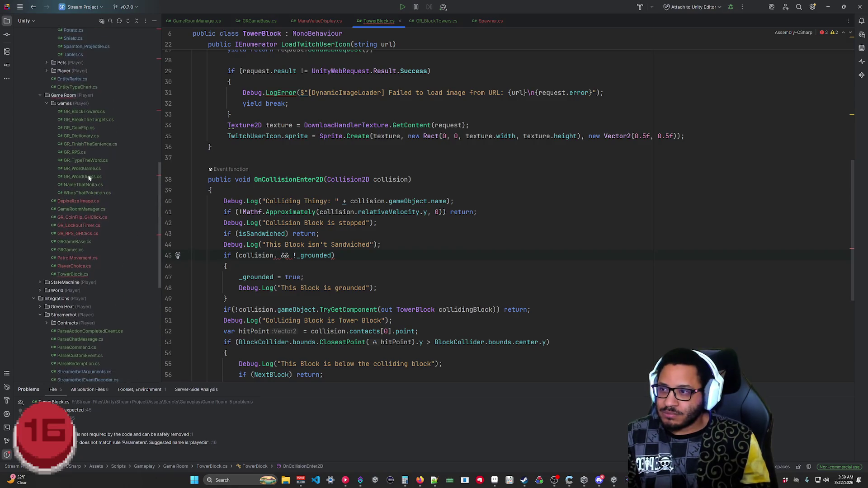
{"action": "scroll", "coordinate": [91, 145], "scroll_direction": "up", "scroll_amount": 4}
{"action": "double_click", "coordinate": [83, 137]}
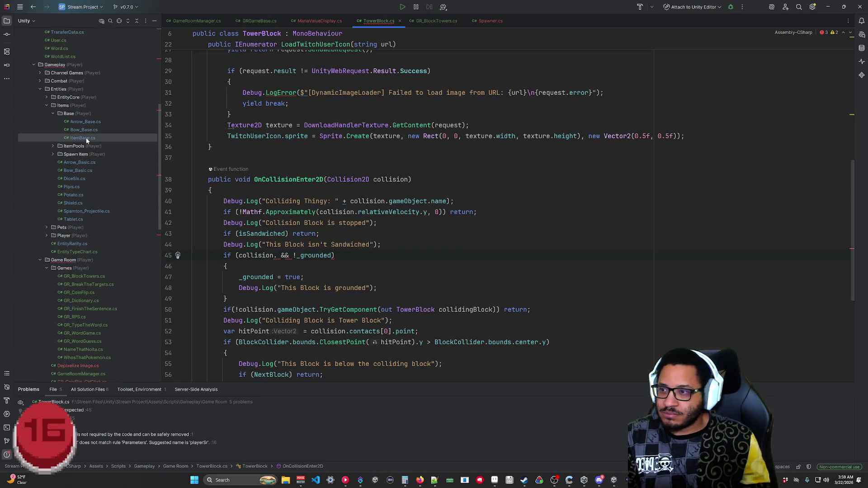
{"action": "scroll", "coordinate": [452, 204], "scroll_direction": "down", "scroll_amount": 20}
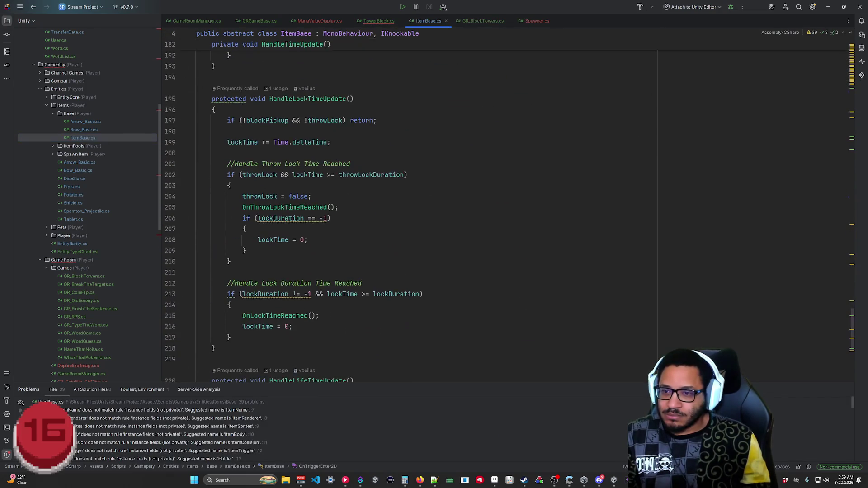
{"action": "scroll", "coordinate": [452, 203], "scroll_direction": "up", "scroll_amount": 20}
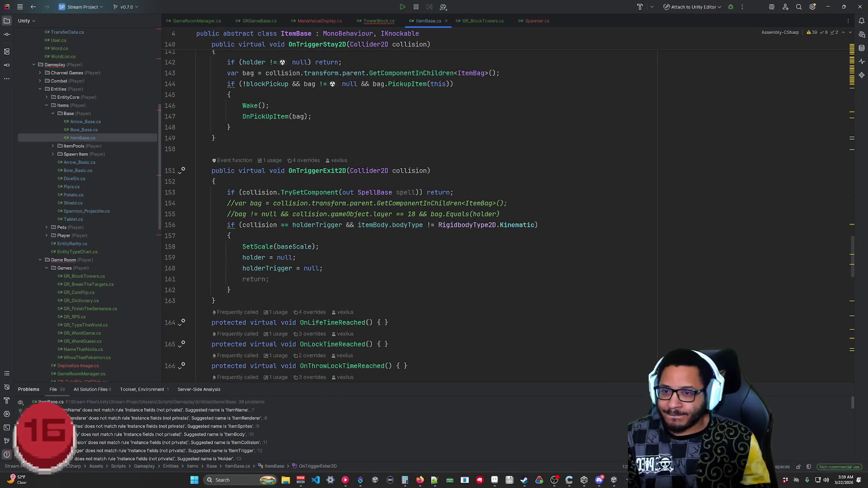
{"action": "mouse_move", "coordinate": [316, 225]}
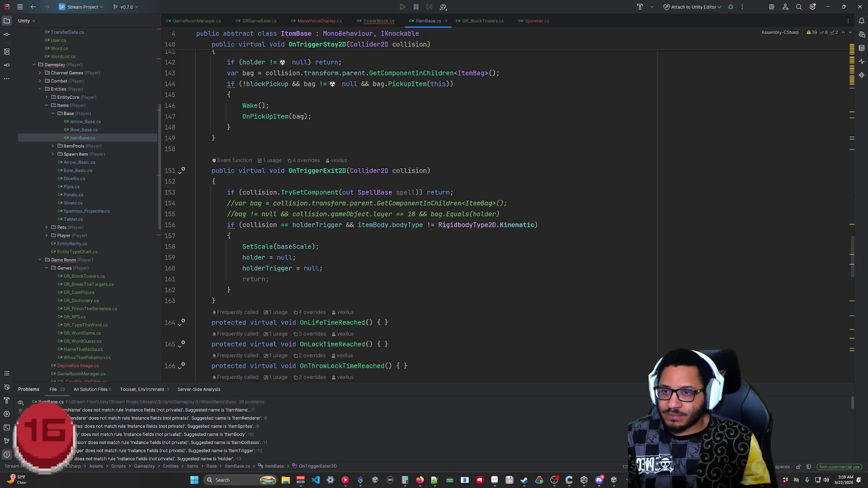
{"action": "scroll", "coordinate": [316, 224], "scroll_direction": "up", "scroll_amount": 4}
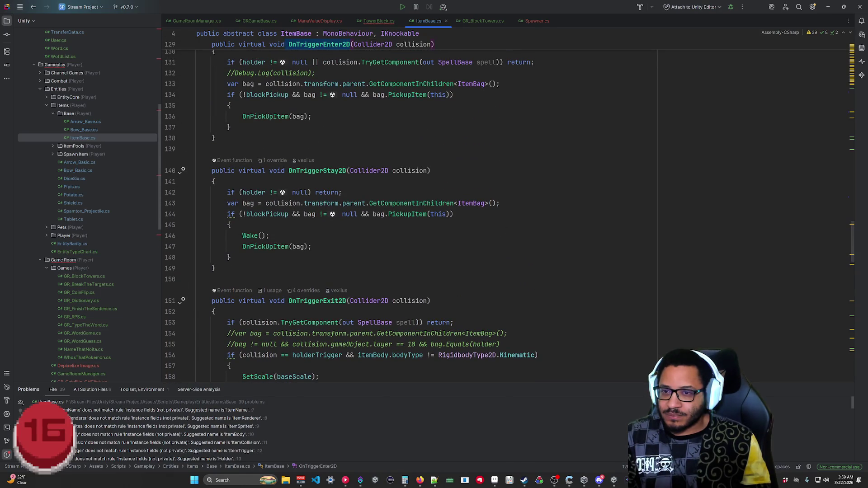
{"action": "scroll", "coordinate": [317, 225], "scroll_direction": "up", "scroll_amount": 5}
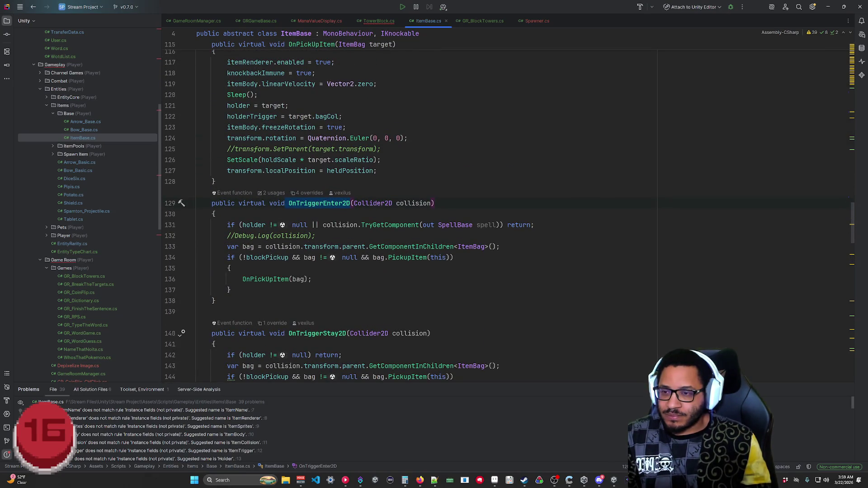
{"action": "scroll", "coordinate": [389, 208], "scroll_direction": "up", "scroll_amount": 10}
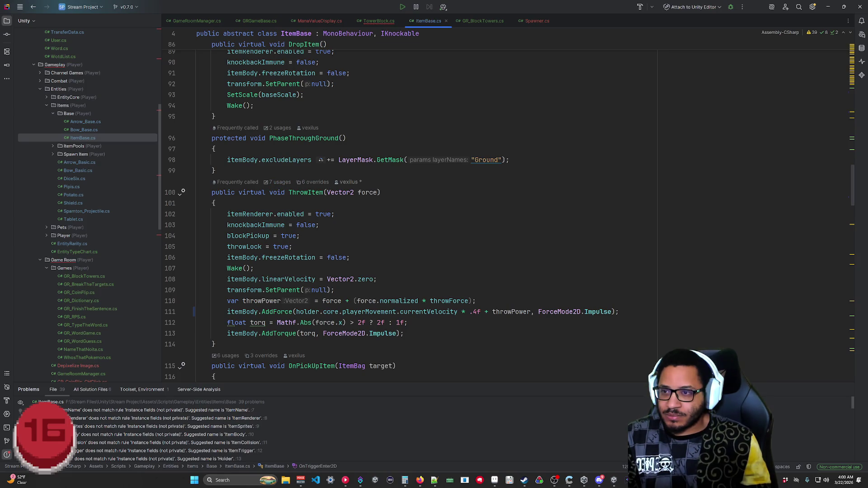
{"action": "scroll", "coordinate": [407, 208], "scroll_direction": "down", "scroll_amount": 5}
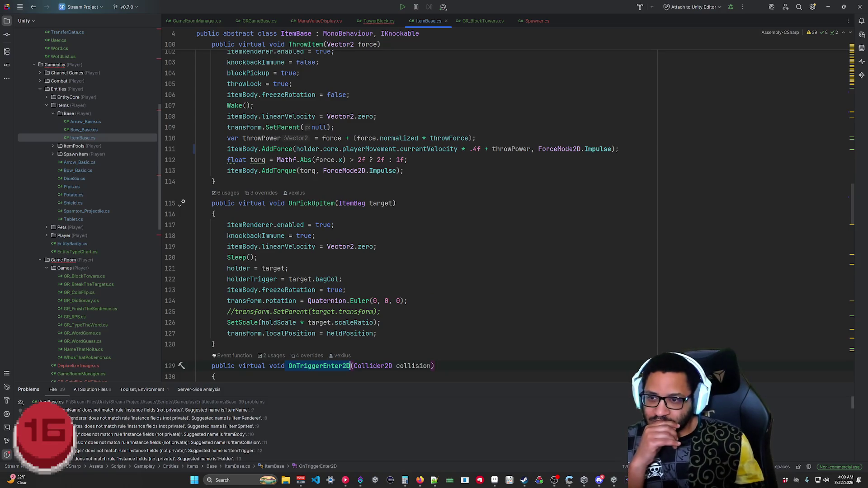
{"action": "scroll", "coordinate": [407, 208], "scroll_direction": "down", "scroll_amount": 5}
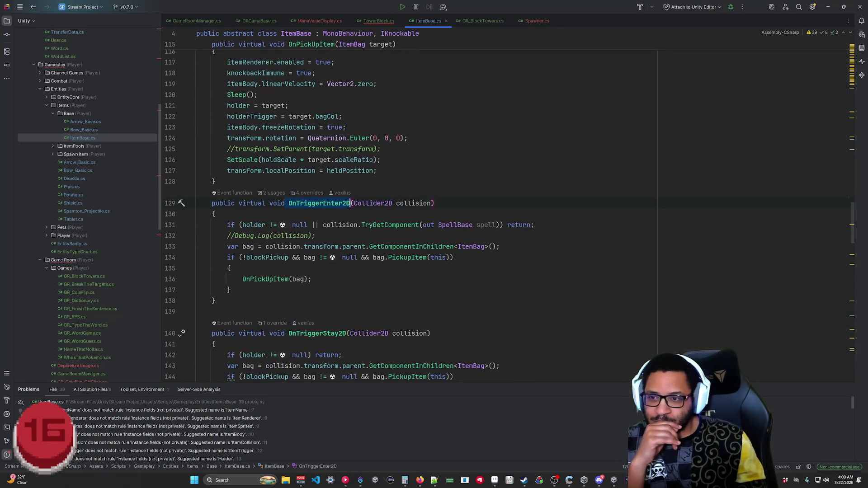
{"action": "scroll", "coordinate": [452, 204], "scroll_direction": "down", "scroll_amount": 7}
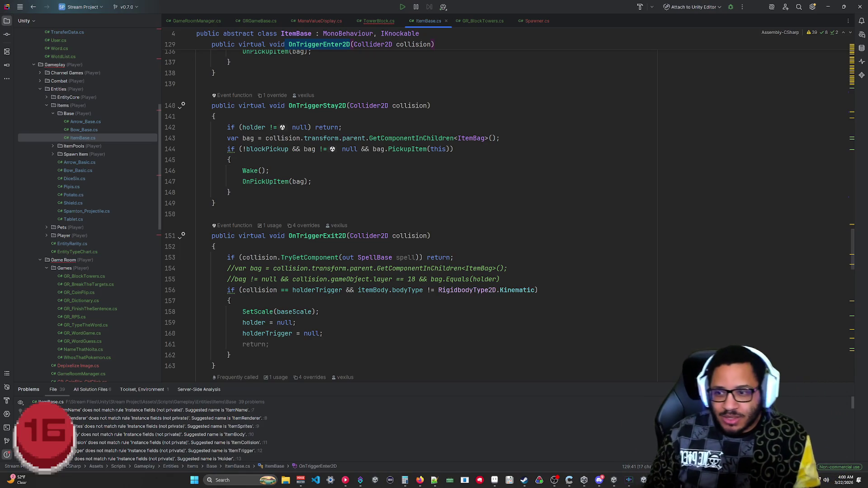
{"action": "scroll", "coordinate": [407, 212], "scroll_direction": "down", "scroll_amount": 12}
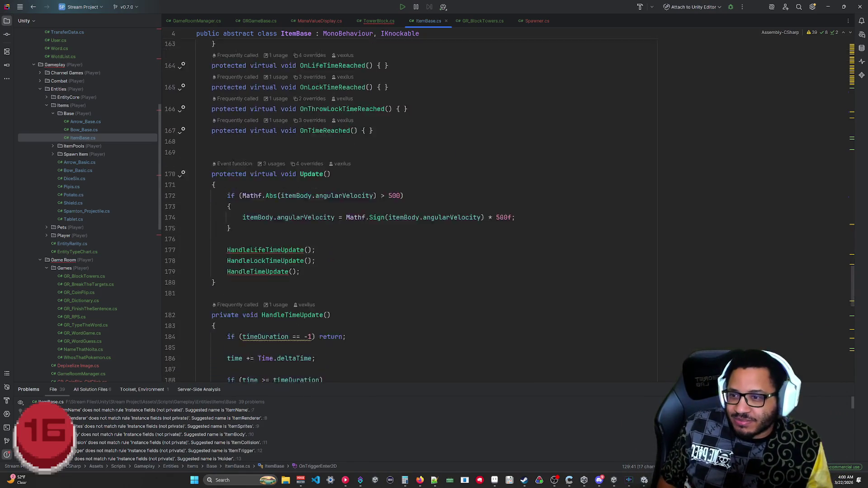
{"action": "scroll", "coordinate": [407, 212], "scroll_direction": "up", "scroll_amount": 10}
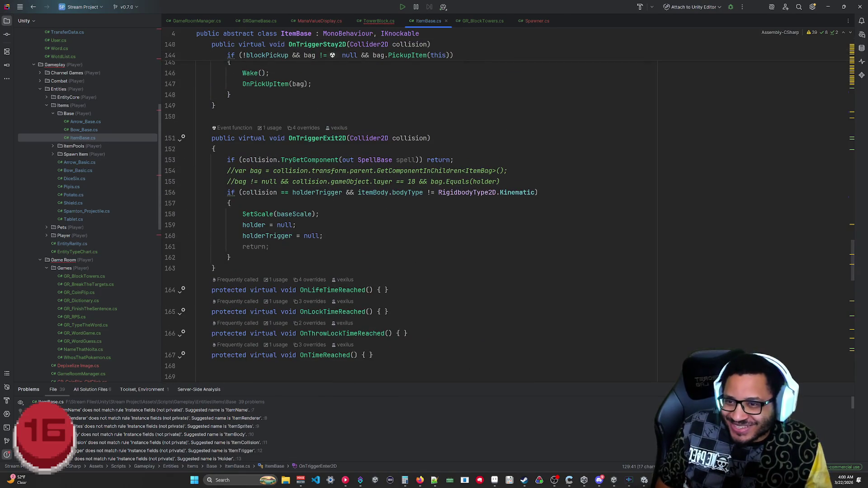
{"action": "scroll", "coordinate": [407, 213], "scroll_direction": "up", "scroll_amount": 6}
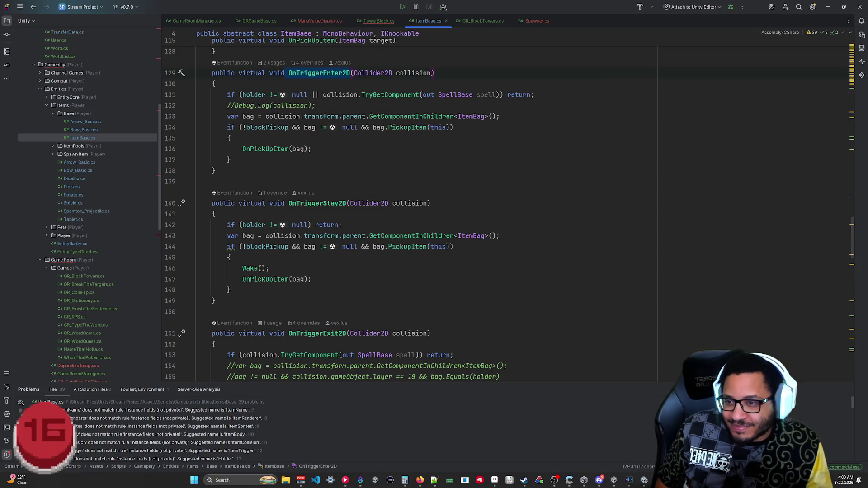
{"action": "scroll", "coordinate": [307, 199], "scroll_direction": "up", "scroll_amount": 5}
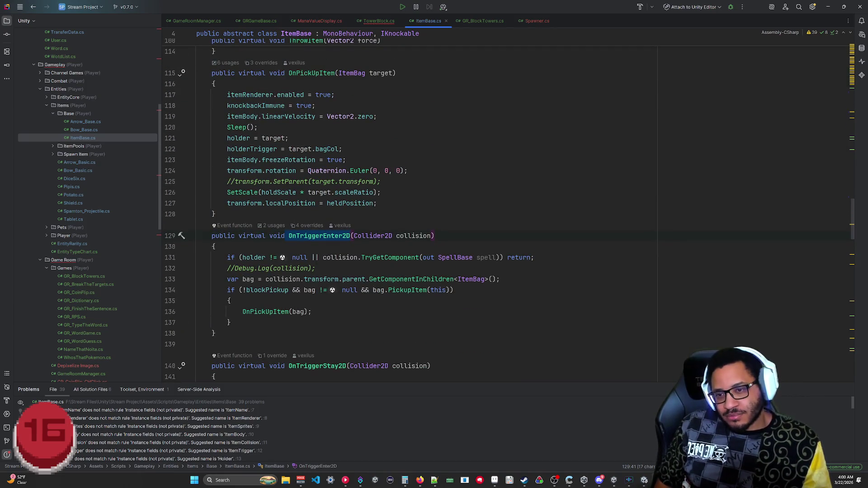
{"action": "scroll", "coordinate": [437, 37], "scroll_direction": "up", "scroll_amount": 5}
{"action": "middle_click", "coordinate": [430, 24]}
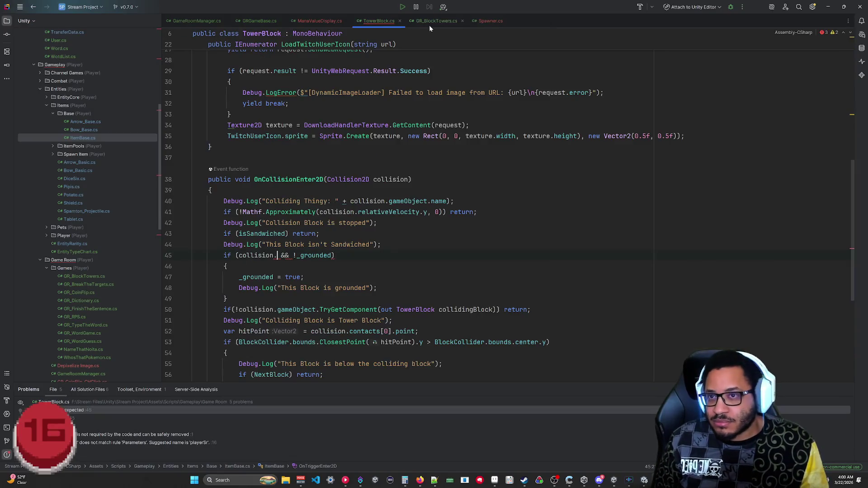
Open the Shield script and read through its code.
{"action": "double_click", "coordinate": [73, 203]}
{"action": "scroll", "coordinate": [407, 204], "scroll_direction": "down", "scroll_amount": 6}
{"action": "scroll", "coordinate": [407, 203], "scroll_direction": "down", "scroll_amount": 7}
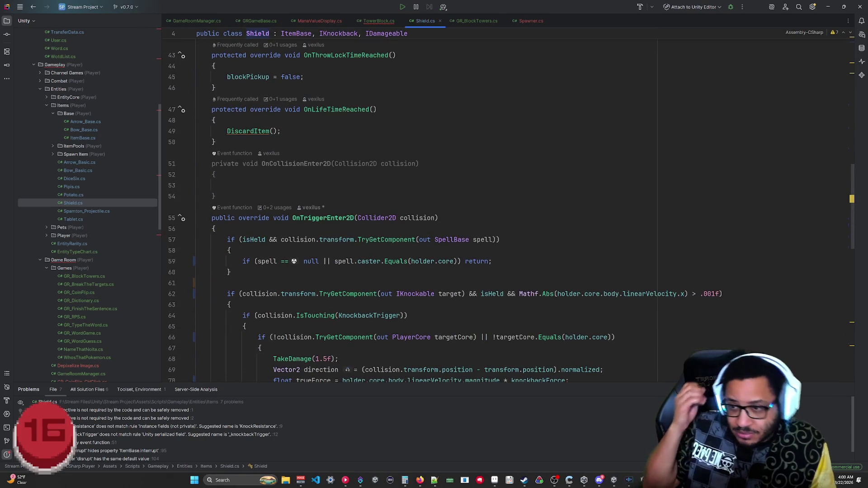
{"action": "scroll", "coordinate": [407, 203], "scroll_direction": "down", "scroll_amount": 3}
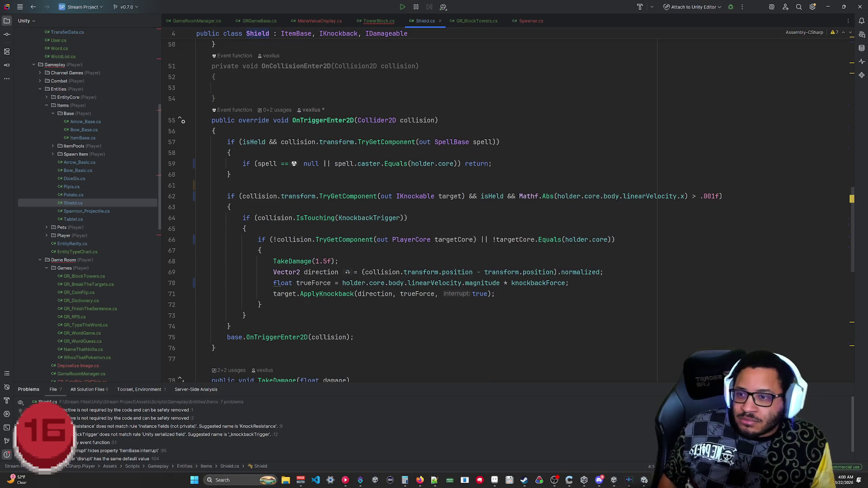
{"action": "mouse_move", "coordinate": [315, 218]}
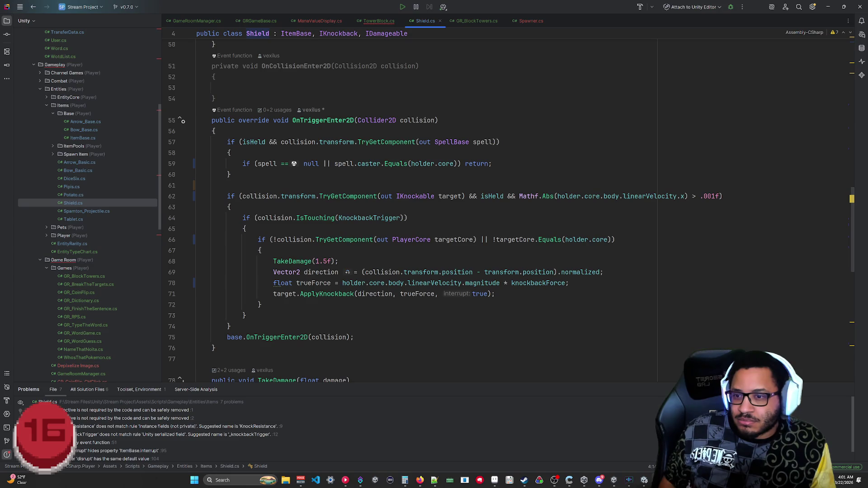
{"action": "scroll", "coordinate": [446, 210], "scroll_direction": "down", "scroll_amount": 9}
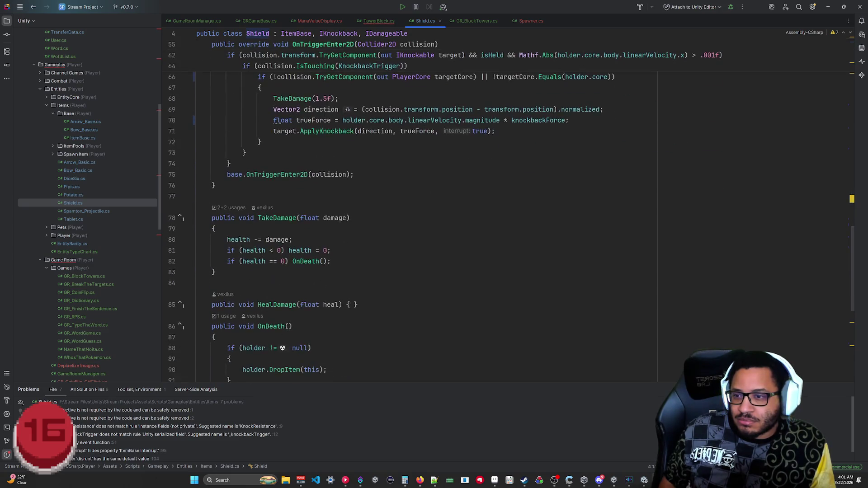
{"action": "scroll", "coordinate": [445, 211], "scroll_direction": "down", "scroll_amount": 3}
{"action": "scroll", "coordinate": [445, 210], "scroll_direction": "up", "scroll_amount": 8}
{"action": "scroll", "coordinate": [445, 211], "scroll_direction": "up", "scroll_amount": 11}
{"action": "scroll", "coordinate": [445, 210], "scroll_direction": "down", "scroll_amount": 6}
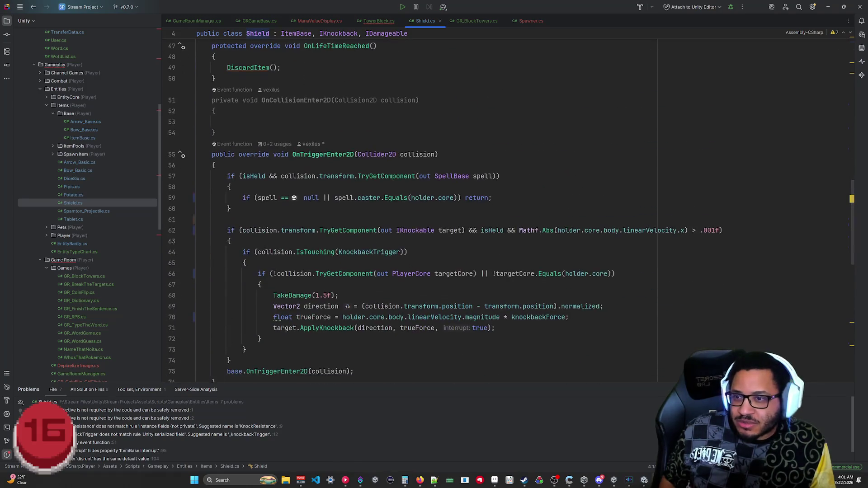
{"action": "scroll", "coordinate": [445, 210], "scroll_direction": "up", "scroll_amount": 10}
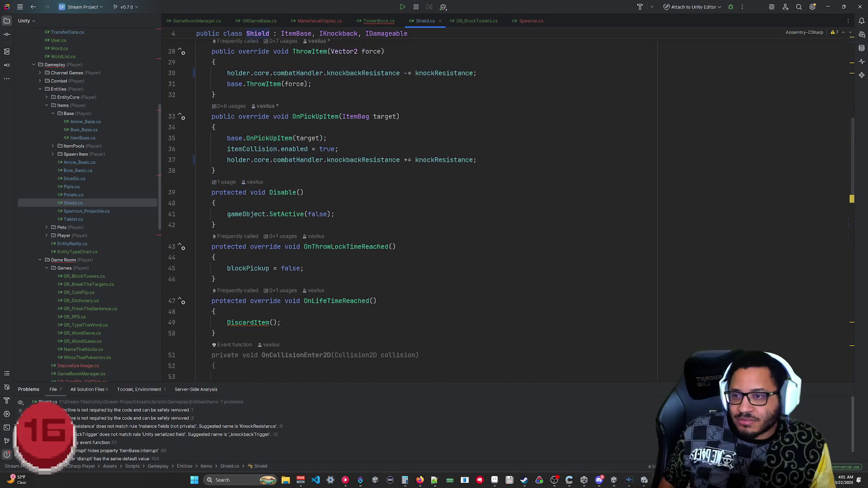
{"action": "scroll", "coordinate": [446, 210], "scroll_direction": "down", "scroll_amount": 6}
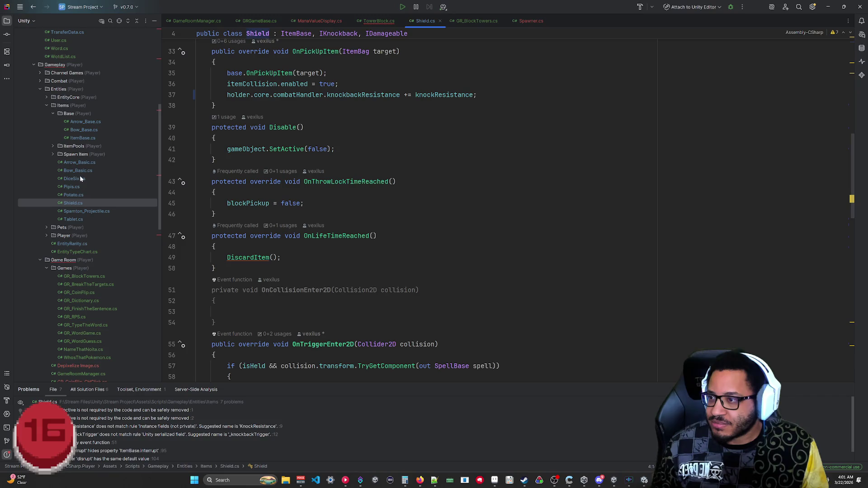
Glance at Arrow_Basic, then read Arrow_Base's Hit, OnTimeReached and Update methods and close it.
{"action": "double_click", "coordinate": [80, 163]}
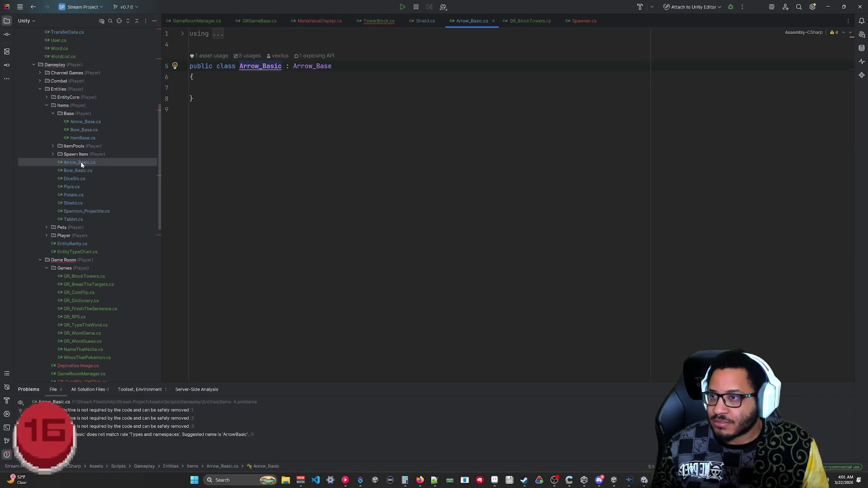
{"action": "left_click", "coordinate": [494, 21]}
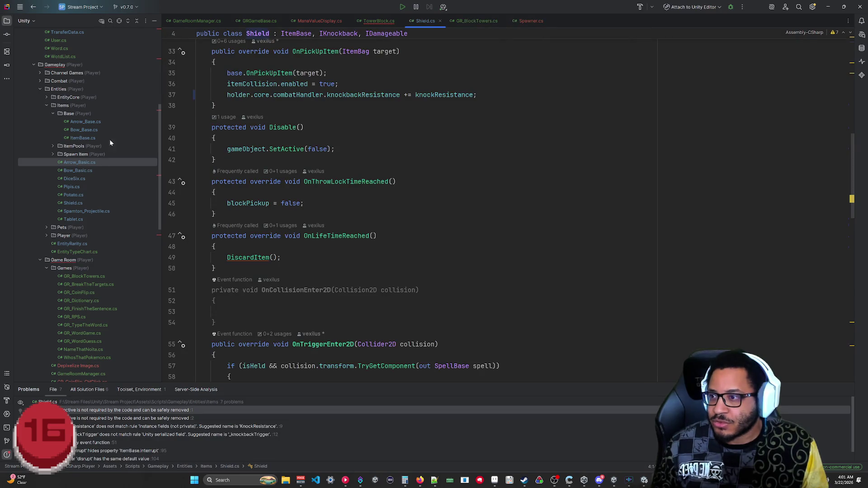
{"action": "double_click", "coordinate": [85, 122]}
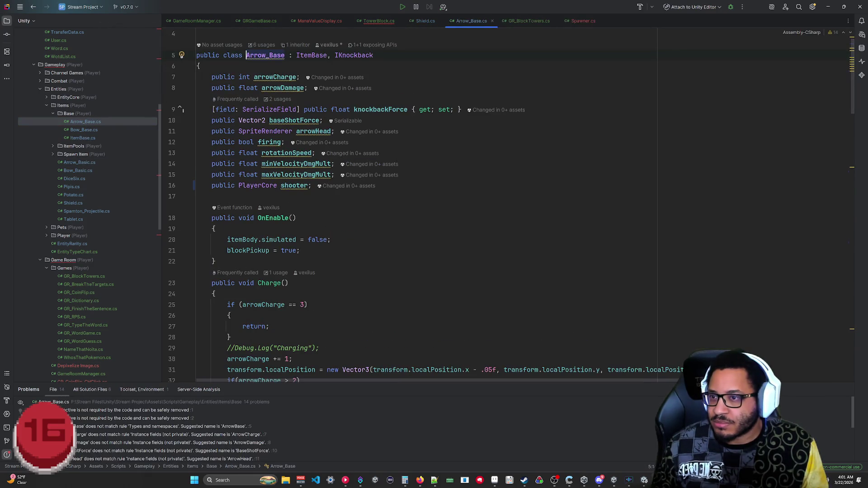
{"action": "scroll", "coordinate": [407, 203], "scroll_direction": "down", "scroll_amount": 8}
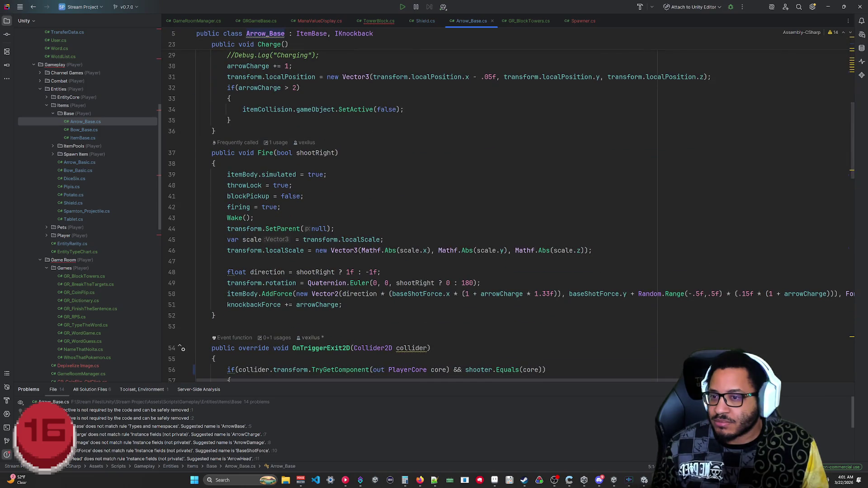
{"action": "scroll", "coordinate": [407, 203], "scroll_direction": "down", "scroll_amount": 8}
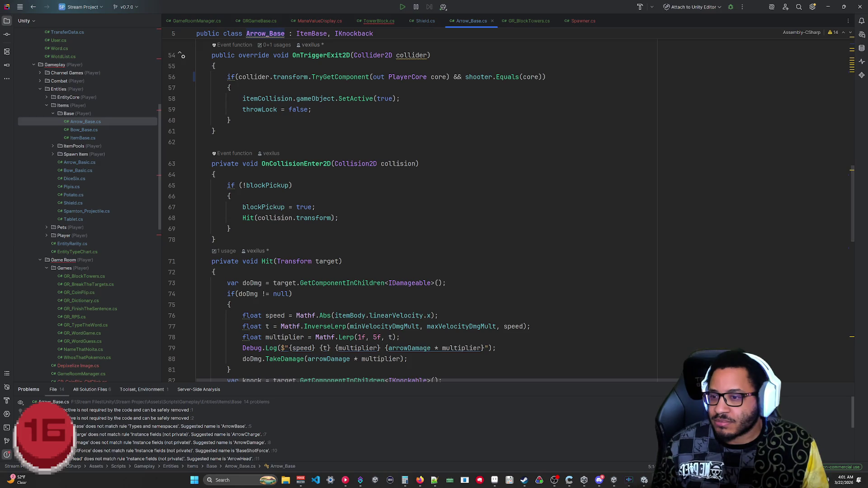
{"action": "scroll", "coordinate": [407, 203], "scroll_direction": "down", "scroll_amount": 3}
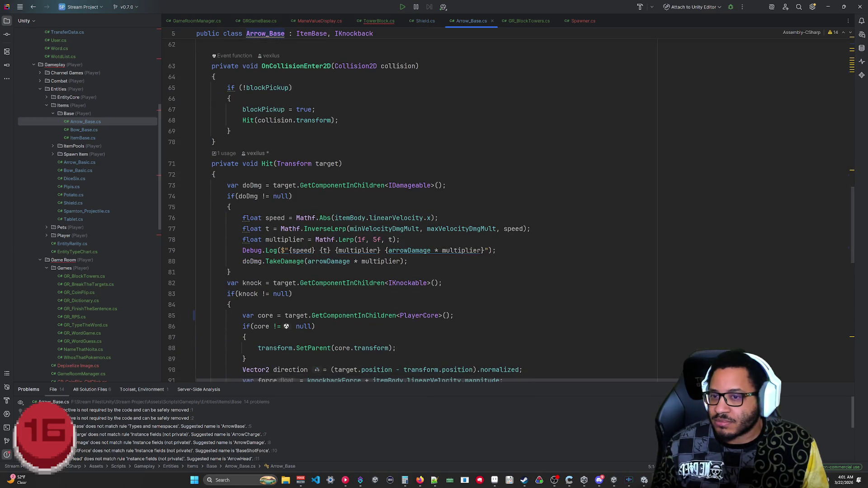
{"action": "scroll", "coordinate": [461, 72], "scroll_direction": "down", "scroll_amount": 5}
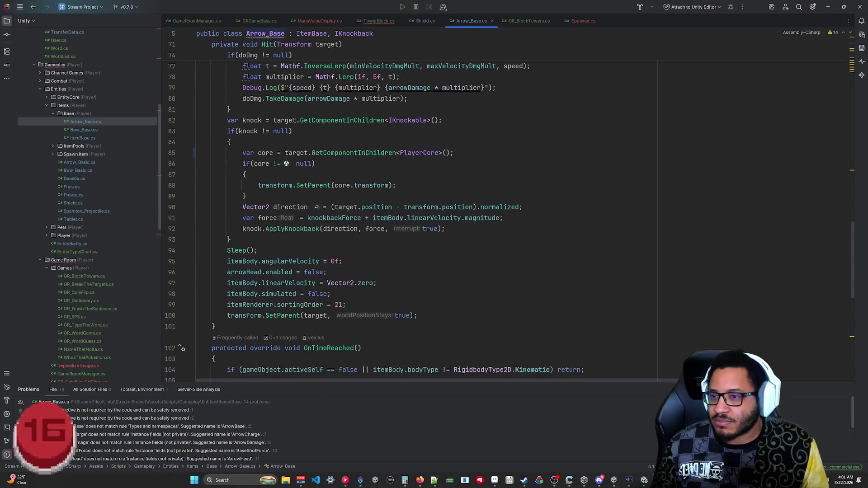
{"action": "scroll", "coordinate": [461, 86], "scroll_direction": "down", "scroll_amount": 5}
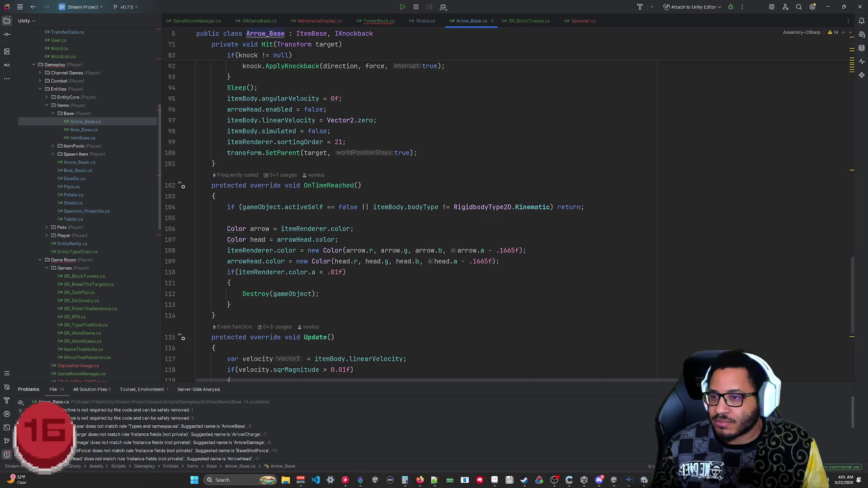
{"action": "scroll", "coordinate": [452, 108], "scroll_direction": "down", "scroll_amount": 5}
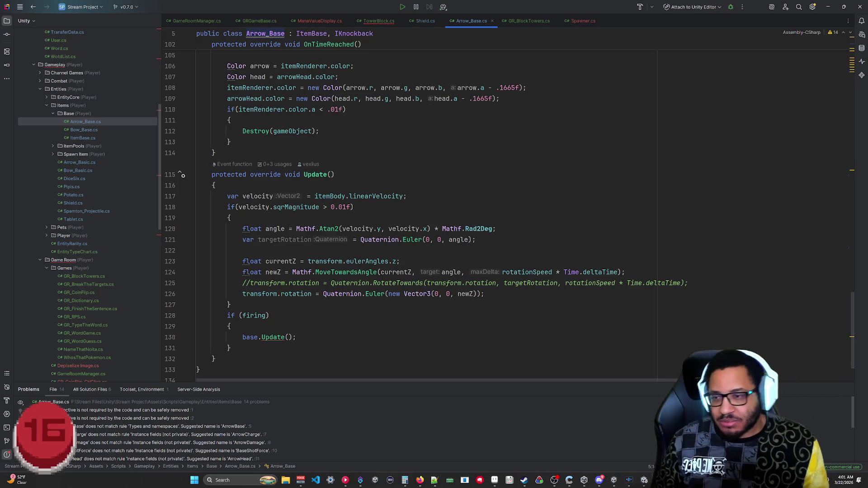
{"action": "scroll", "coordinate": [510, 213], "scroll_direction": "up", "scroll_amount": 8}
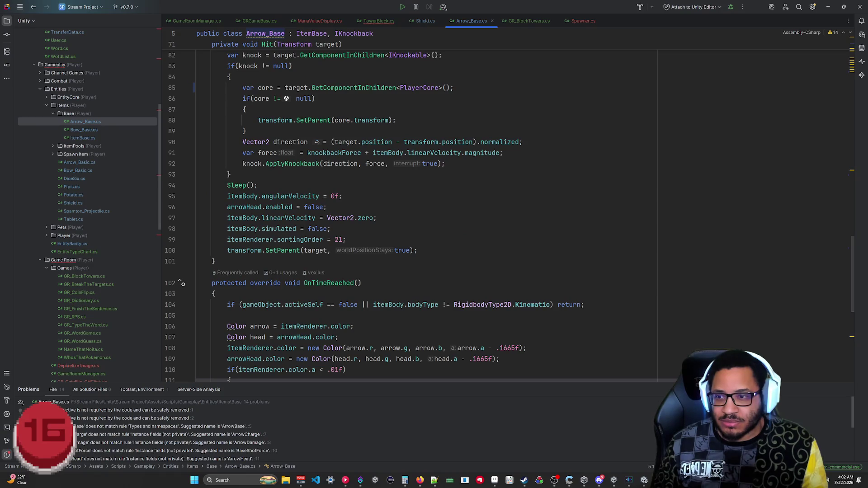
{"action": "middle_click", "coordinate": [465, 20]}
Close the Shield script to bring TowerBlock.cs back into view.
{"action": "middle_click", "coordinate": [421, 20]}
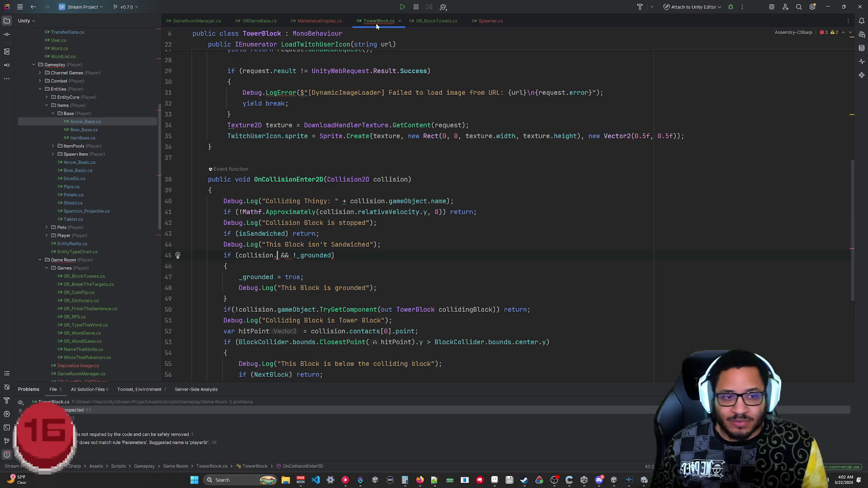
{"action": "scroll", "coordinate": [509, 213], "scroll_direction": "down", "scroll_amount": 6}
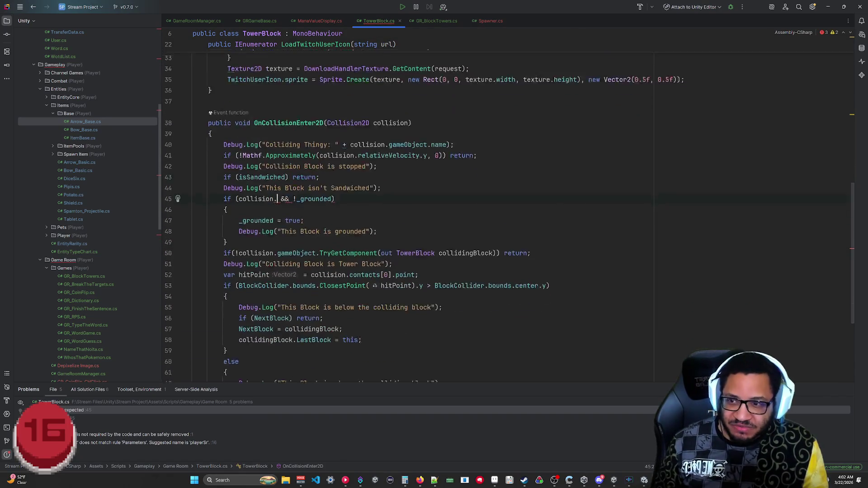
{"action": "scroll", "coordinate": [509, 213], "scroll_direction": "up", "scroll_amount": 6}
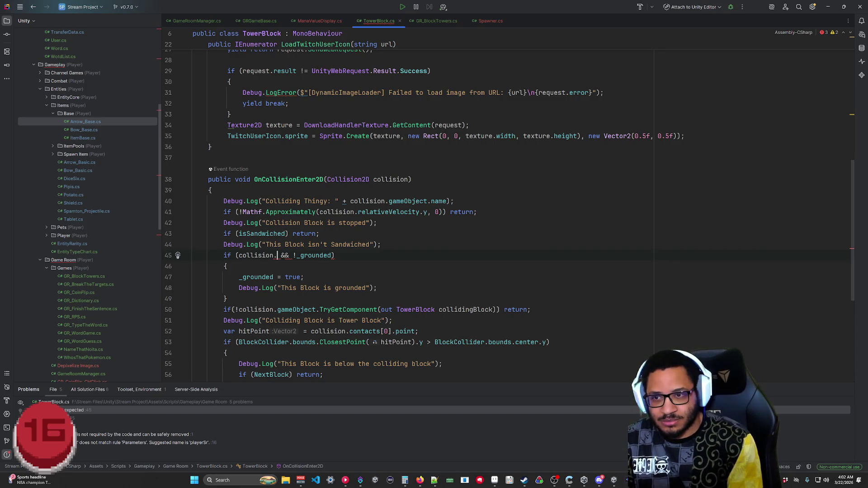
Try collision.collider.layer in line 45's grounded check, then revert it to 'collision.'.
{"action": "key", "text": "BackSpace"}
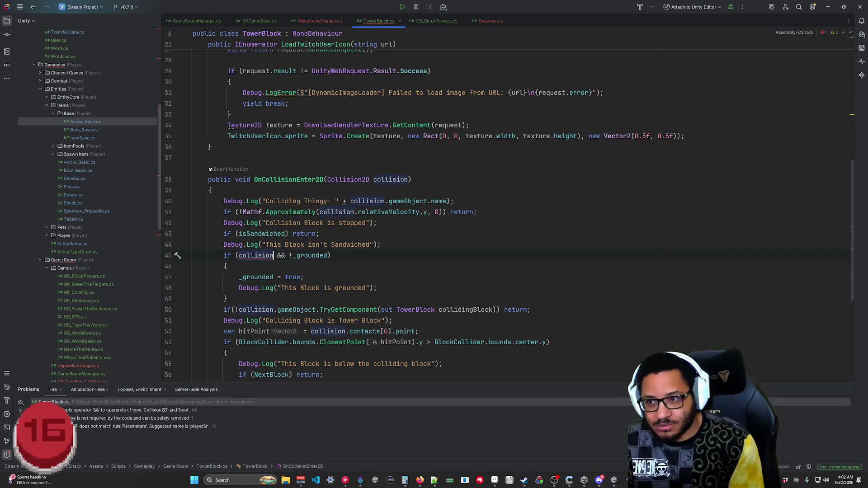
{"action": "type", "text": "."}
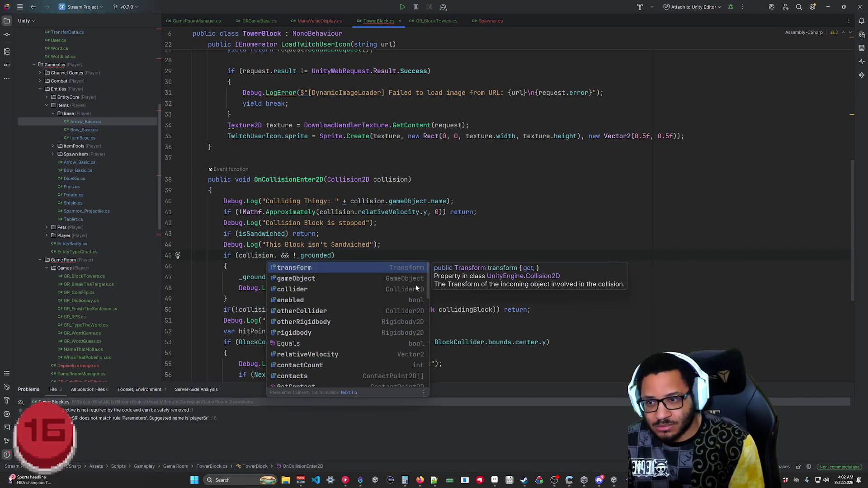
{"action": "key", "text": "Down"}
{"action": "key", "text": "Down"}
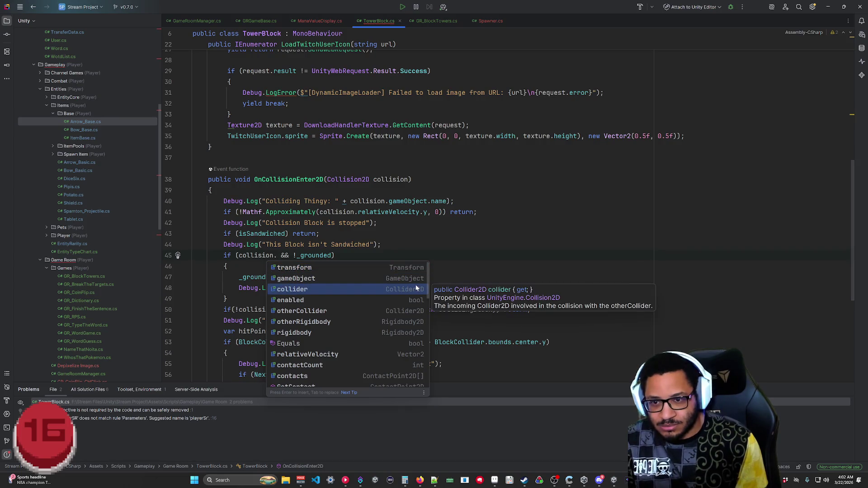
{"action": "key", "text": "Return"}
{"action": "type", "text": ".collider"}
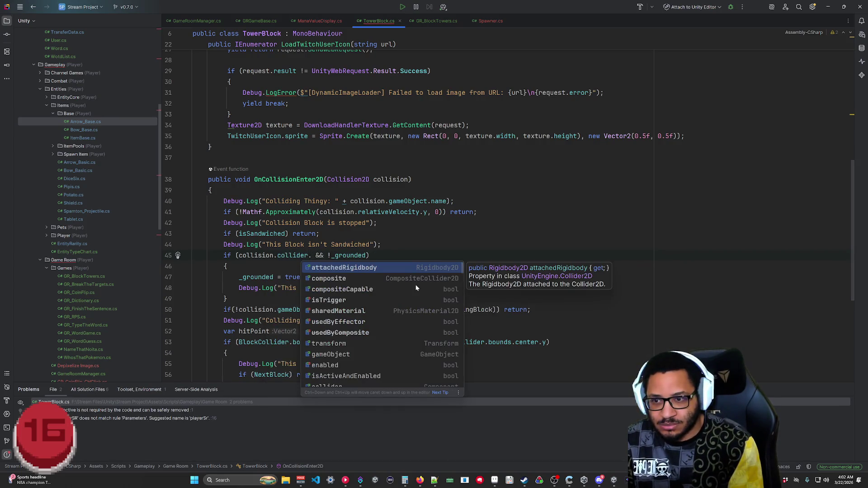
{"action": "type", "text": "la"}
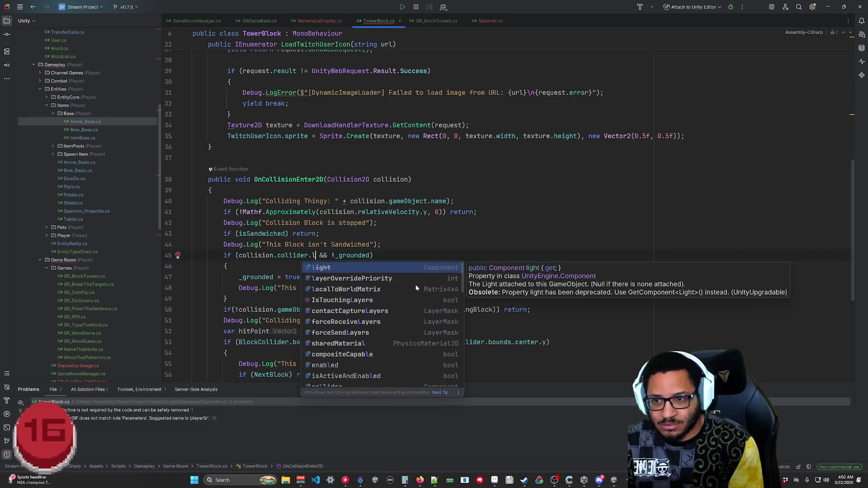
{"action": "type", "text": "y"}
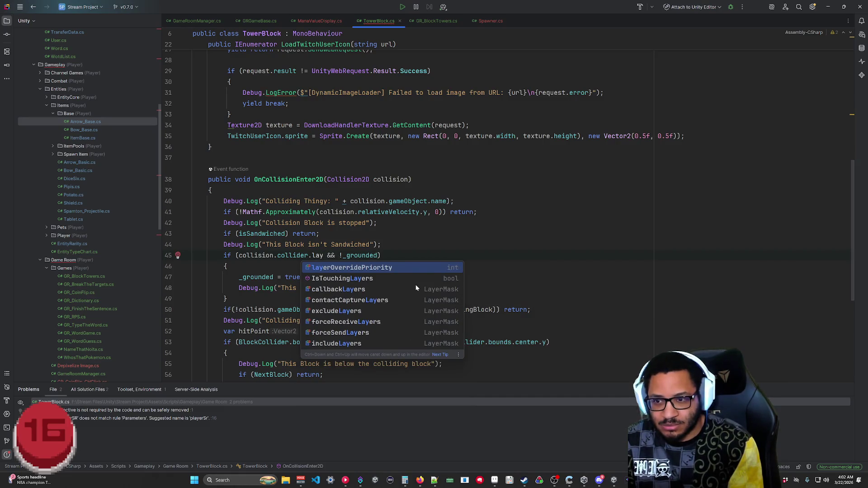
{"action": "type", "text": "er"}
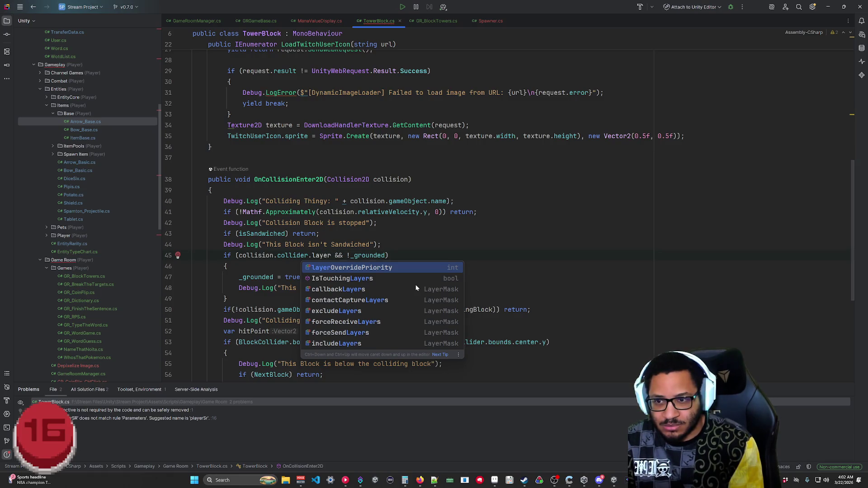
{"action": "key", "text": "Down"}
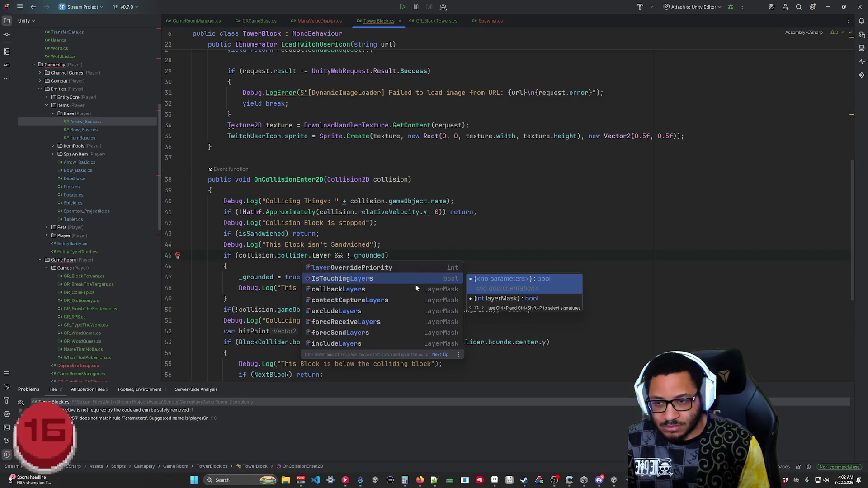
{"action": "key", "text": "BackSpace"}
{"action": "key", "text": "BackSpace"}
{"action": "key", "text": "BackSpace"}
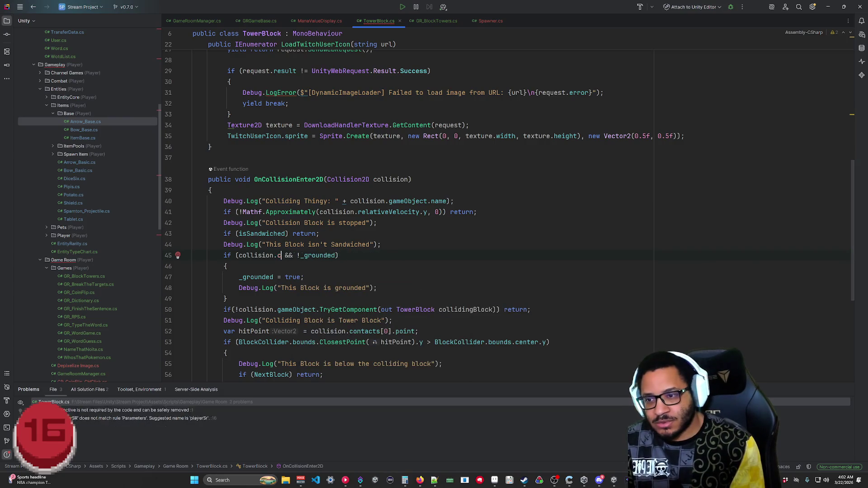
{"action": "key", "text": "BackSpace"}
{"action": "key", "text": "BackSpace"}
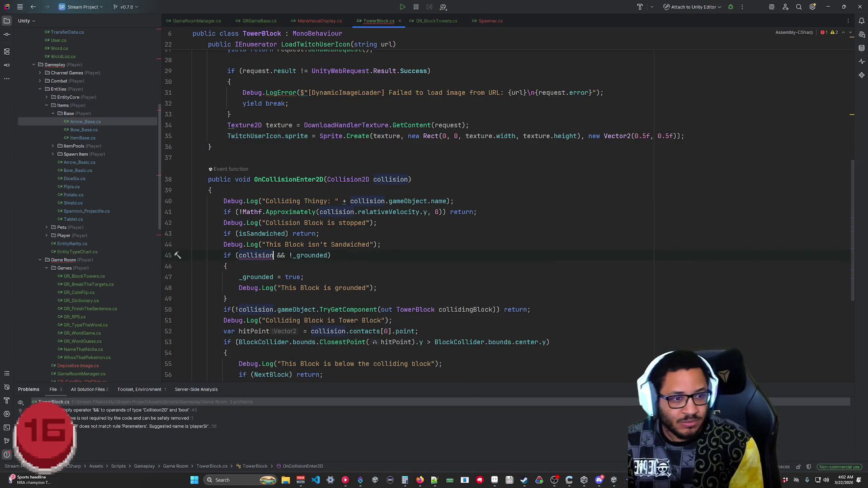
{"action": "type", "text": "."}
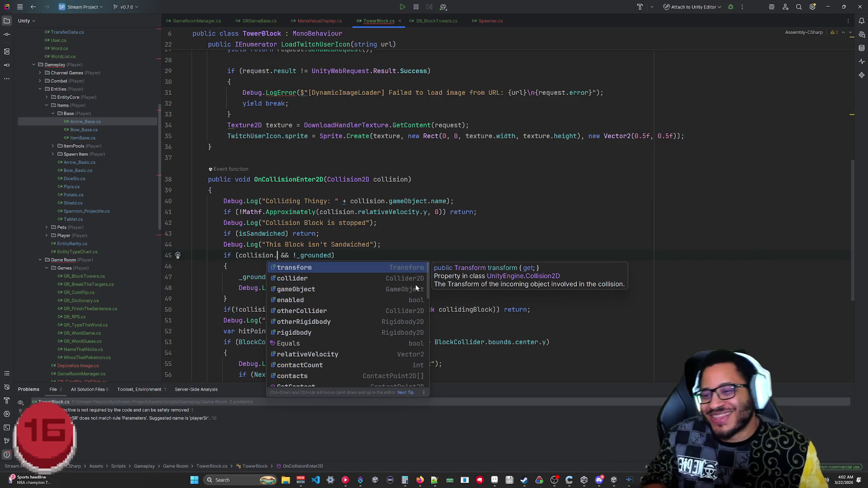
{"action": "scroll", "coordinate": [352, 309], "scroll_direction": "down", "scroll_amount": 5}
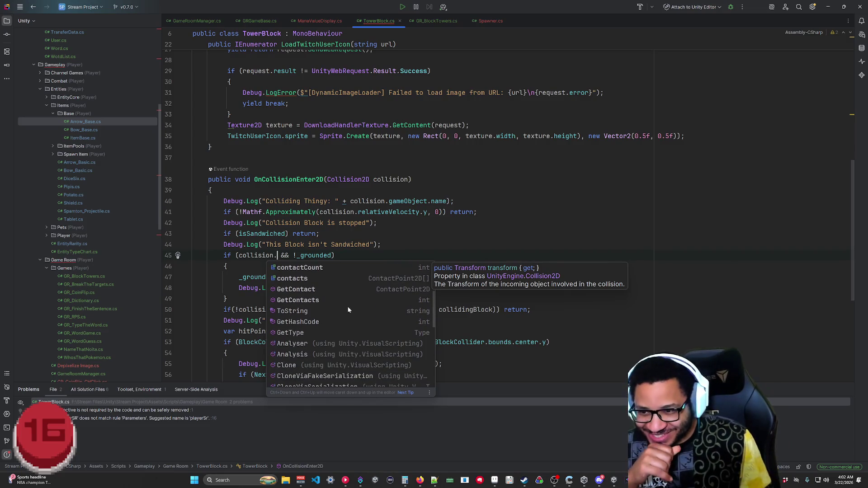
{"action": "scroll", "coordinate": [350, 309], "scroll_direction": "down", "scroll_amount": 3}
{"action": "scroll", "coordinate": [357, 316], "scroll_direction": "up", "scroll_amount": 5}
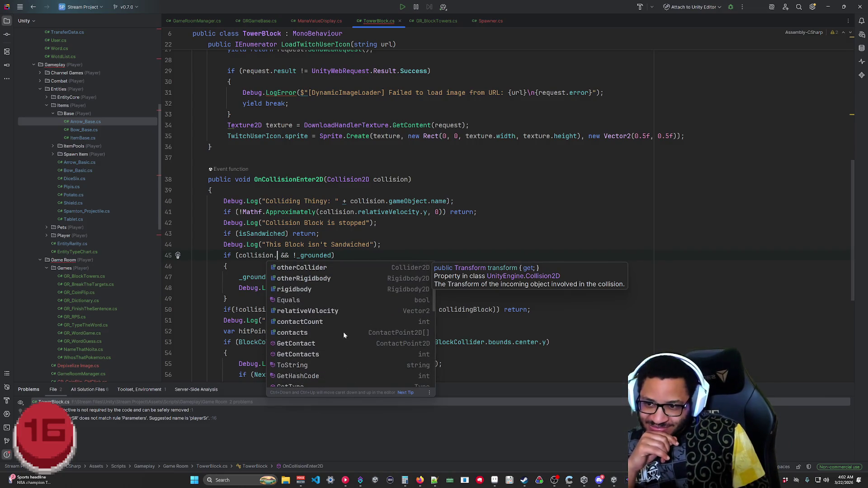
{"action": "scroll", "coordinate": [341, 328], "scroll_direction": "up", "scroll_amount": 2}
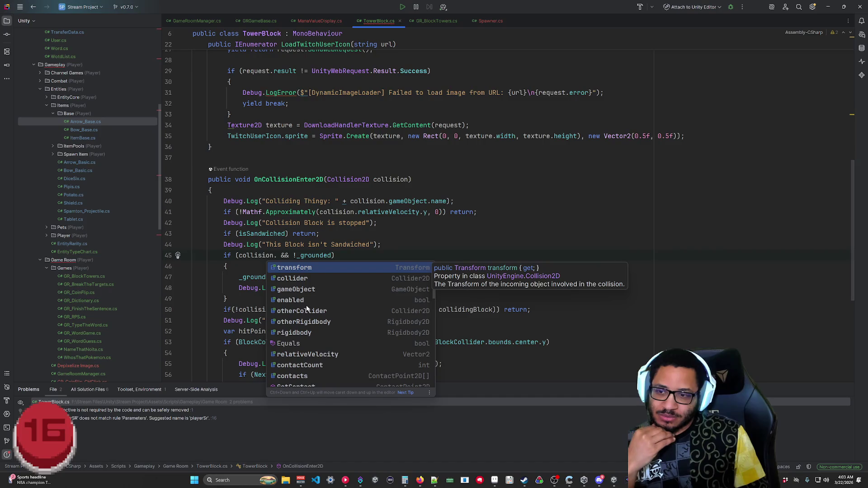
{"action": "left_click", "coordinate": [311, 278]}
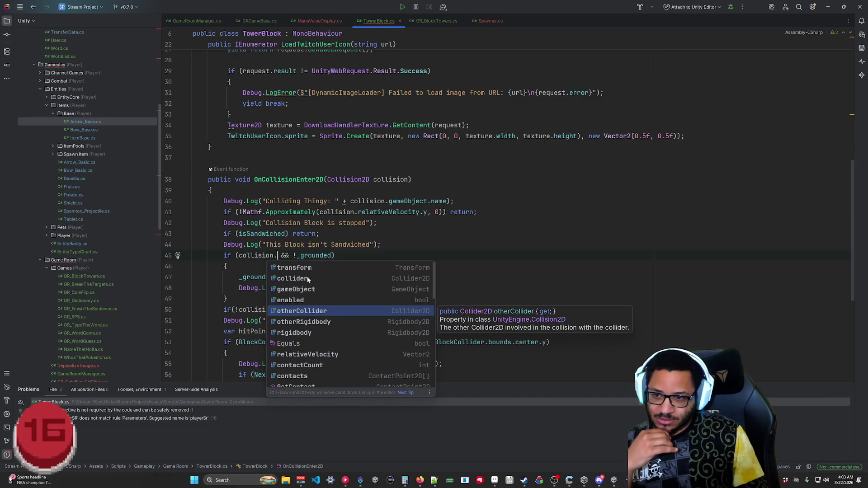
{"action": "scroll", "coordinate": [312, 382], "scroll_direction": "down", "scroll_amount": 2}
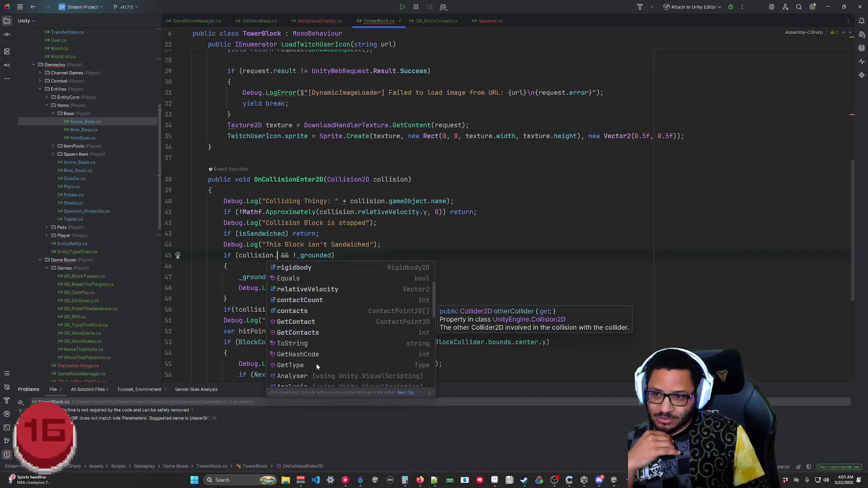
{"action": "scroll", "coordinate": [318, 366], "scroll_direction": "up", "scroll_amount": 2}
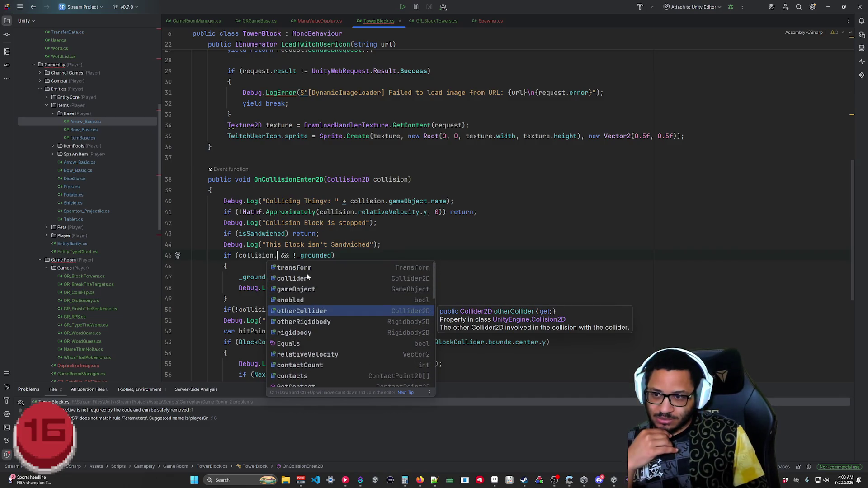
Try collision.transform members for a layer property on line 45, then delete the transform lookup.
{"action": "type", "text": "t"}
{"action": "key", "text": "Return"}
{"action": "type", "text": ".l"}
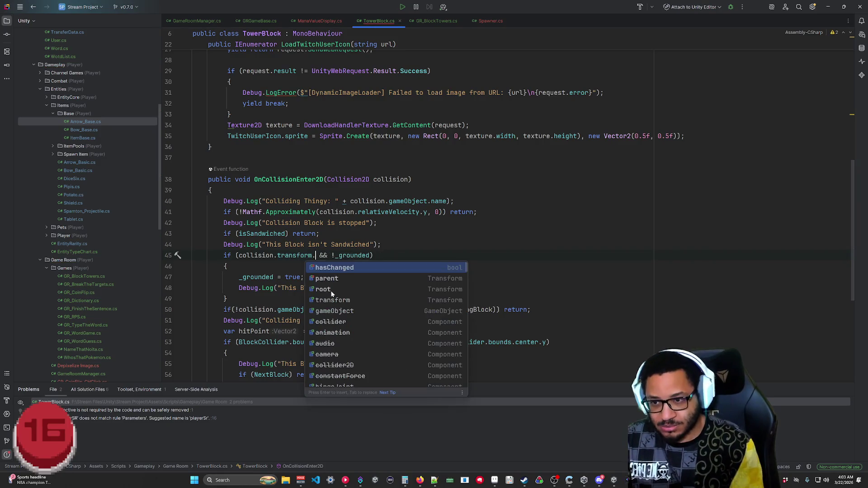
{"action": "key", "text": "BackSpace"}
{"action": "type", "text": "m"}
{"action": "key", "text": "BackSpace"}
{"action": "type", "text": "g"}
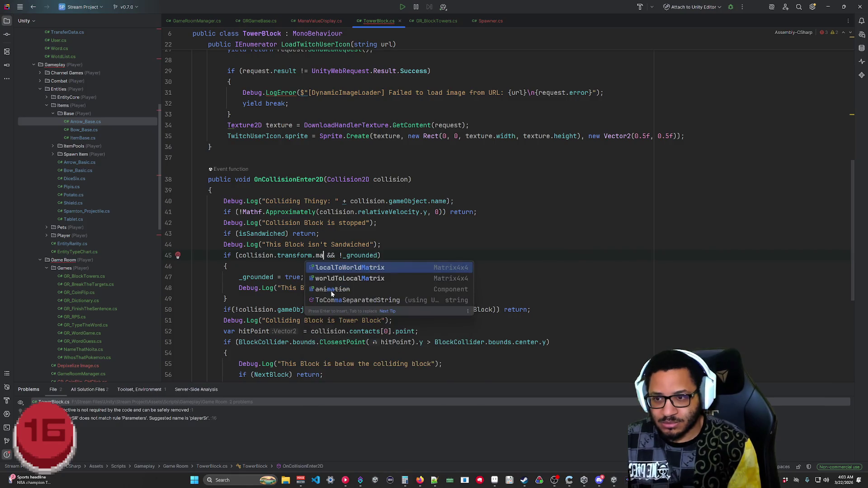
{"action": "type", "text": "et"}
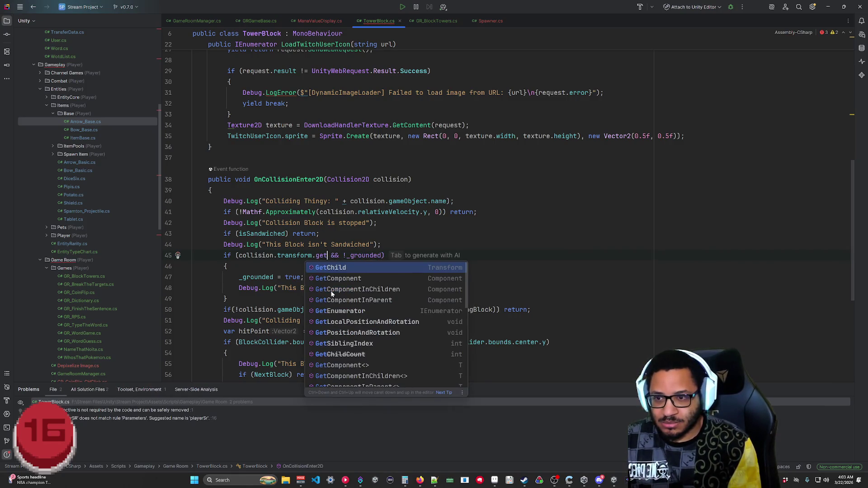
{"action": "key", "text": "BackSpace"}
{"action": "key", "text": "BackSpace"}
{"action": "key", "text": "BackSpace"}
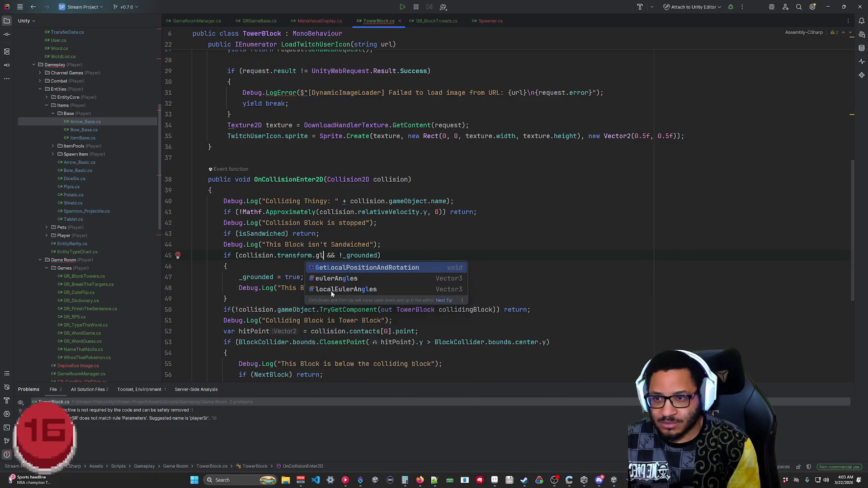
{"action": "type", "text": "lay"}
{"action": "key", "text": "BackSpace"}
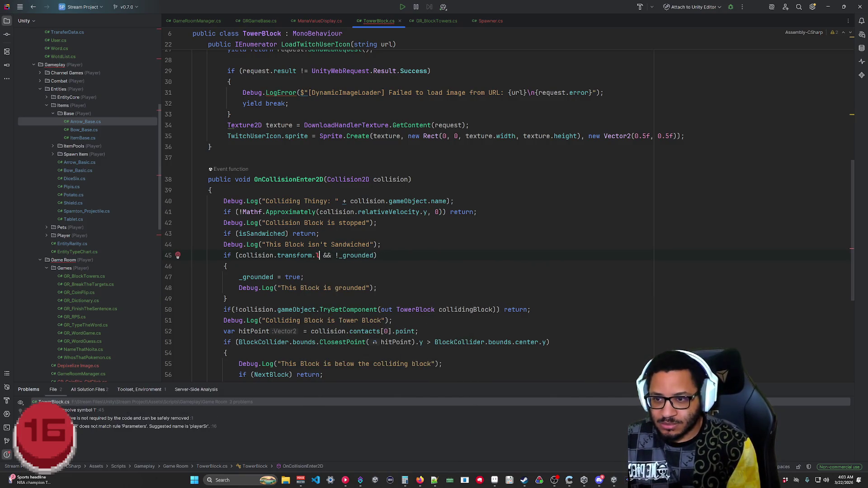
{"action": "key", "text": "BackSpace"}
{"action": "key", "text": "BackSpace"}
{"action": "key", "text": "BackSpace"}
{"action": "key", "text": "BackSpace"}
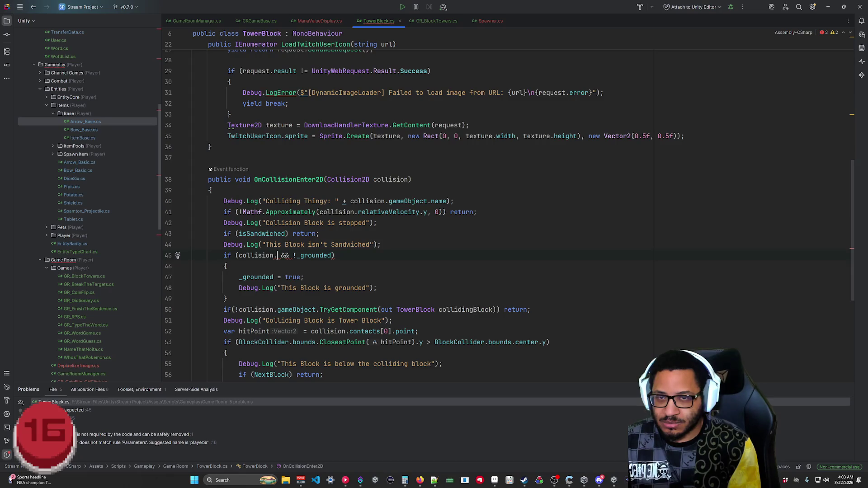
Browse the members available on collision and dismiss them, leaving 'collision.' unfinished.
{"action": "key", "text": "ctrl+space"}
{"action": "key", "text": "Escape"}
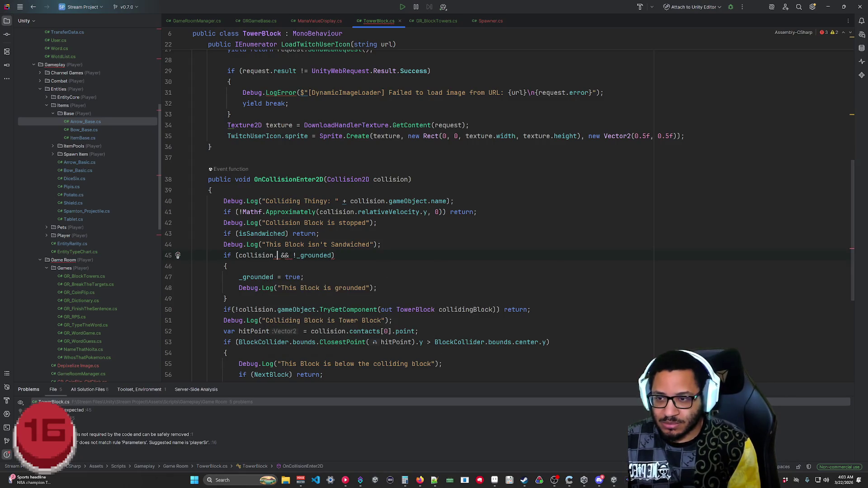
{"action": "key", "text": "ctrl+space"}
{"action": "key", "text": "Escape"}
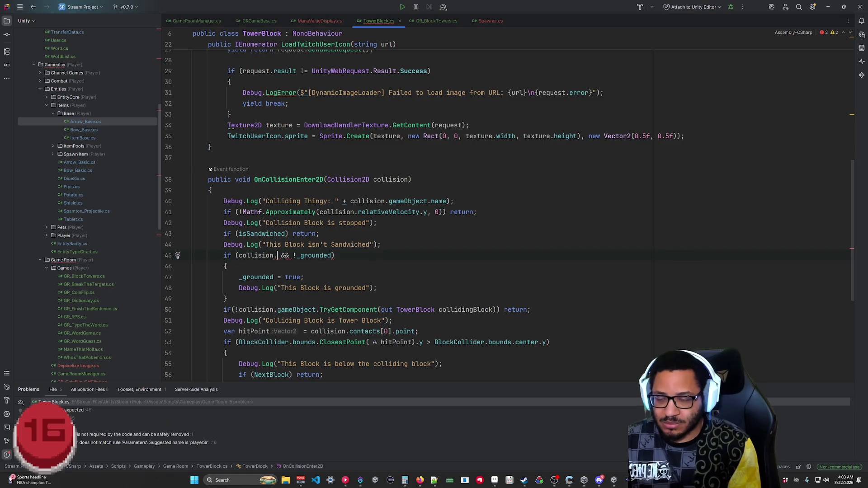
{"action": "type", "text": "G"}
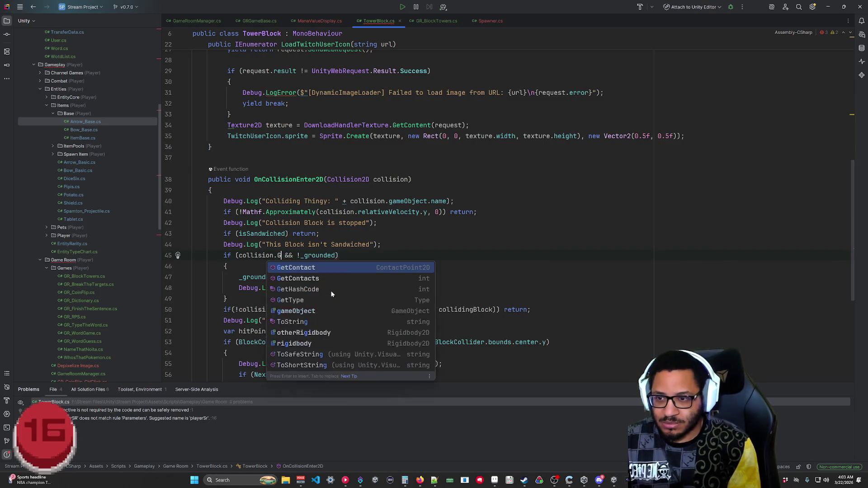
{"action": "key", "text": "BackSpace"}
{"action": "key", "text": "Escape"}
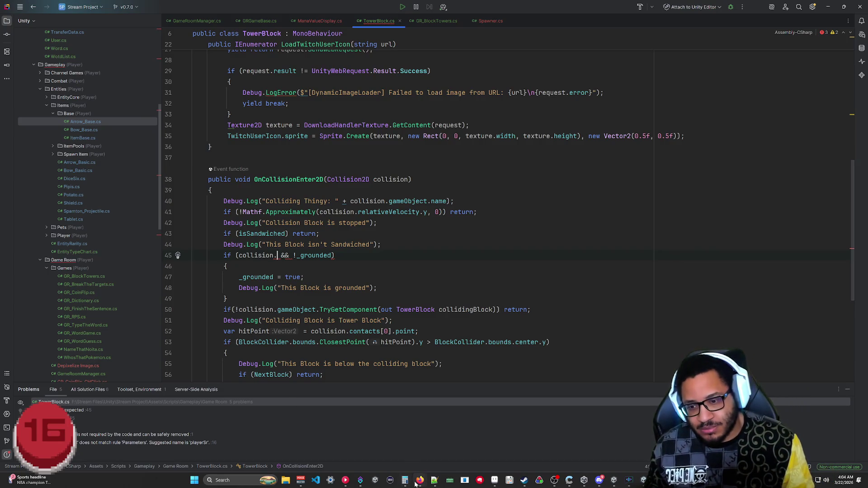
Bring up the Firefox Unity Discussions thread and close the Particle StopAction.Callback tab.
{"action": "mouse_move", "coordinate": [416, 483]}
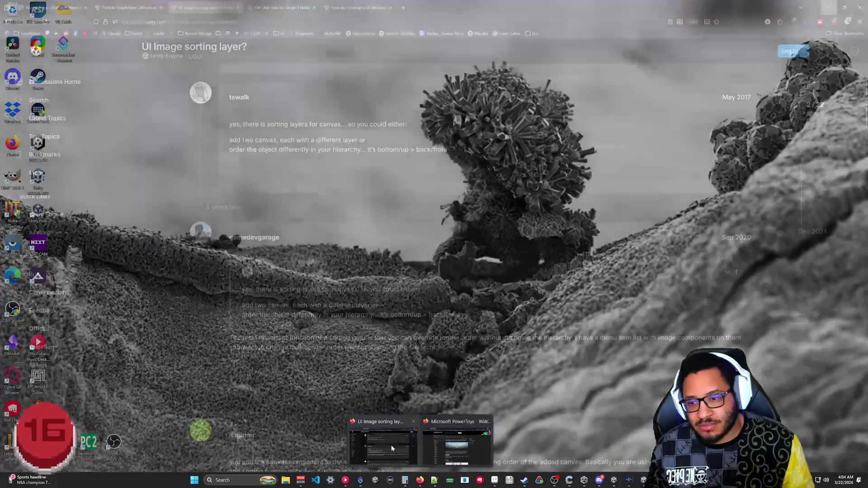
{"action": "left_click", "coordinate": [398, 445]}
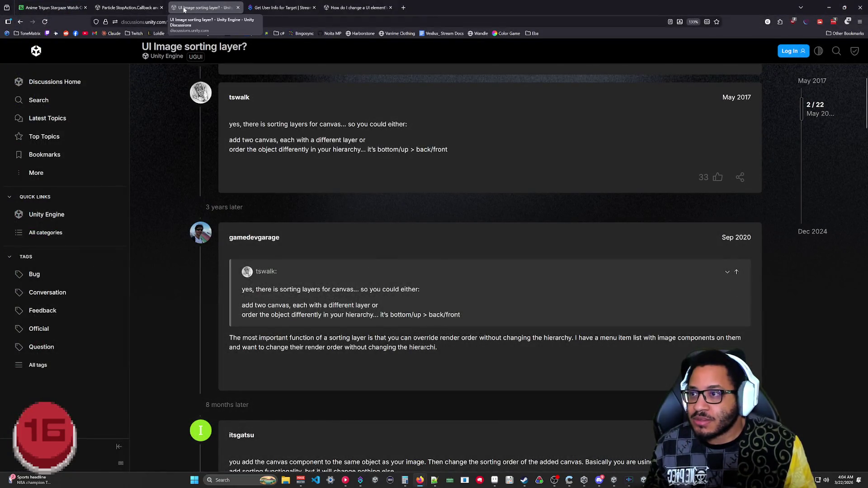
{"action": "left_click", "coordinate": [161, 8]}
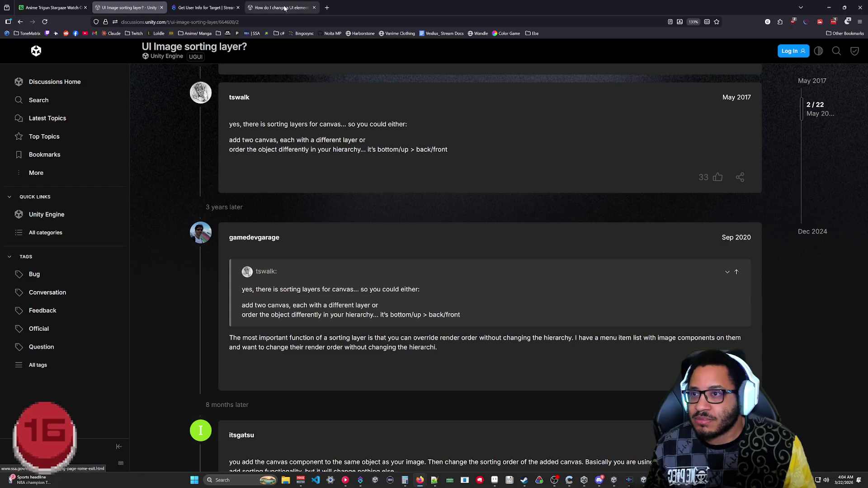
Start clearing the thread's web address in the address bar for a new search.
{"action": "scroll", "coordinate": [452, 76], "scroll_direction": "up", "scroll_amount": 5}
{"action": "key", "text": "ctrl+l"}
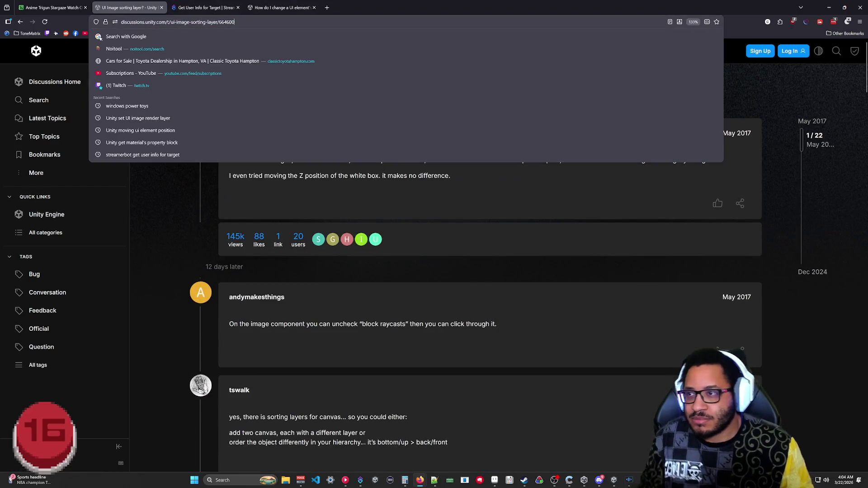
{"action": "key", "text": "BackSpace"}
{"action": "key", "text": "BackSpace"}
{"action": "key", "text": "BackSpace"}
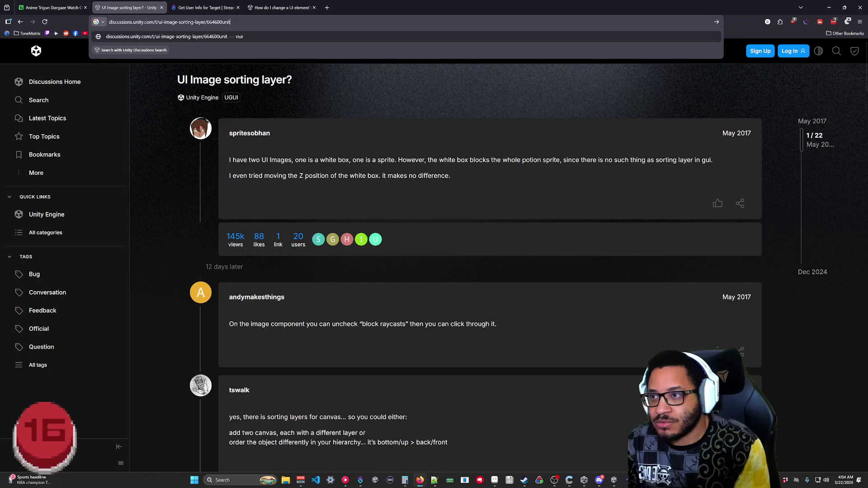
Search 'unity oncollisionenter2d' and open the MonoBehaviour.OnCollisionEnter2D Scripting API page.
{"action": "key", "text": "BackSpace"}
{"action": "key", "text": "BackSpace"}
{"action": "key", "text": "BackSpace"}
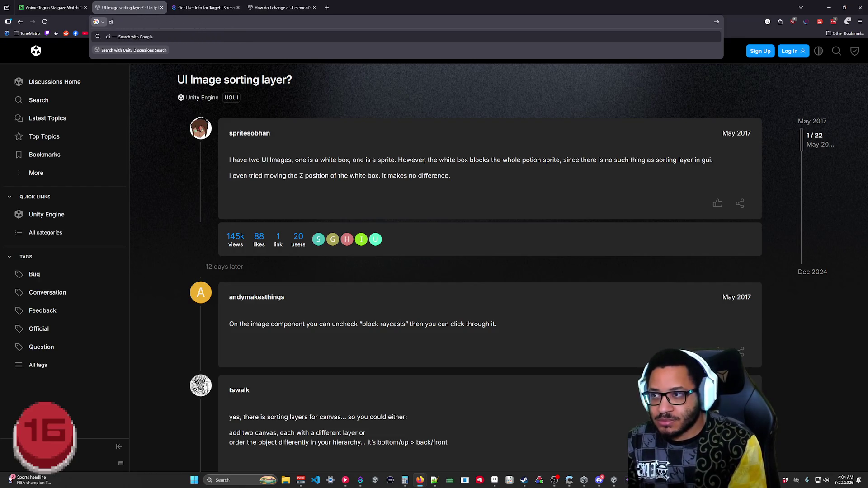
{"action": "type", "text": "unity on"}
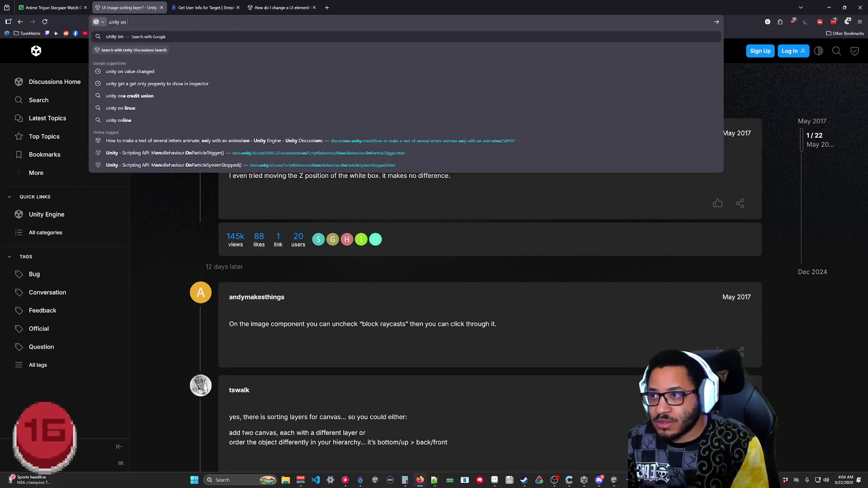
{"action": "type", "text": "collisionen"}
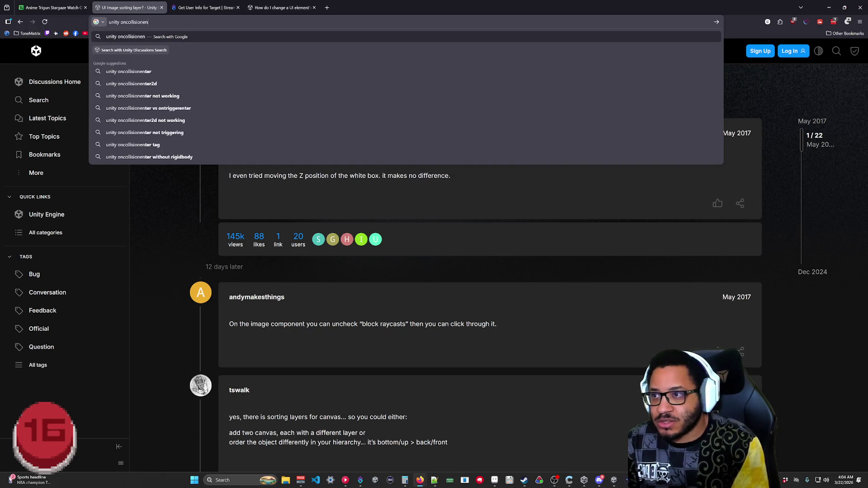
{"action": "type", "text": "ter2d"}
{"action": "key", "text": "Return"}
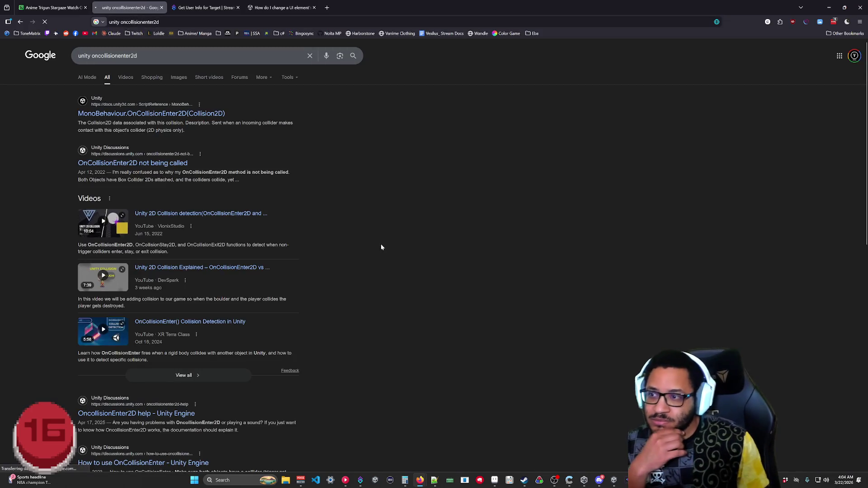
{"action": "left_click", "coordinate": [127, 114]}
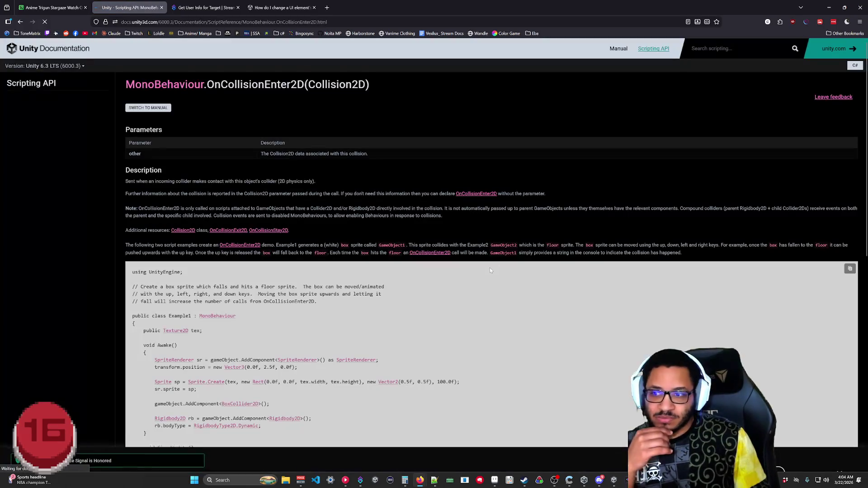
{"action": "scroll", "coordinate": [489, 267], "scroll_direction": "down", "scroll_amount": 5}
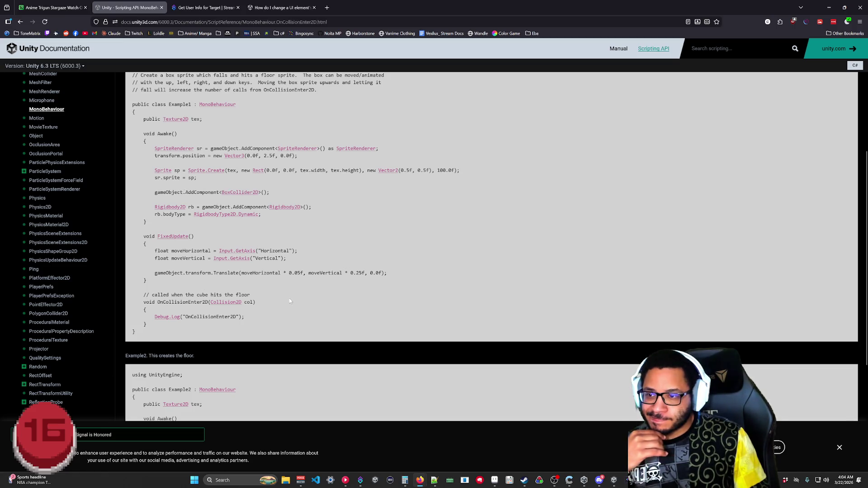
{"action": "scroll", "coordinate": [285, 302], "scroll_direction": "down", "scroll_amount": 4}
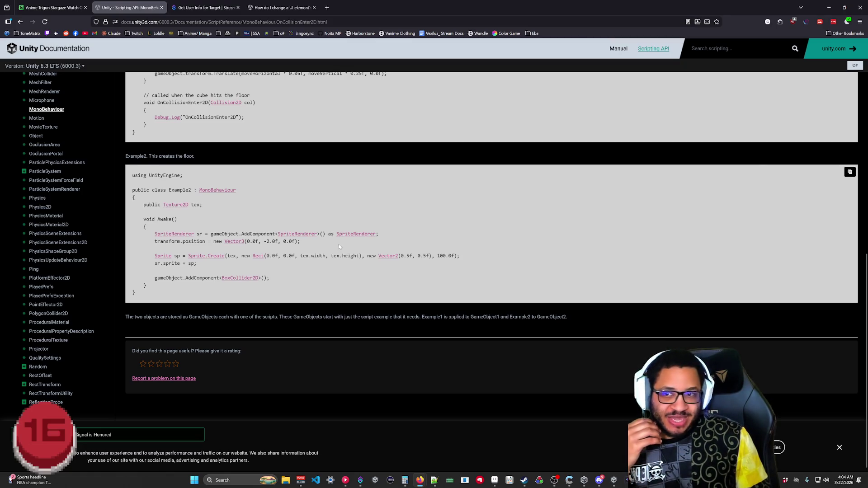
{"action": "scroll", "coordinate": [338, 246], "scroll_direction": "up", "scroll_amount": 10}
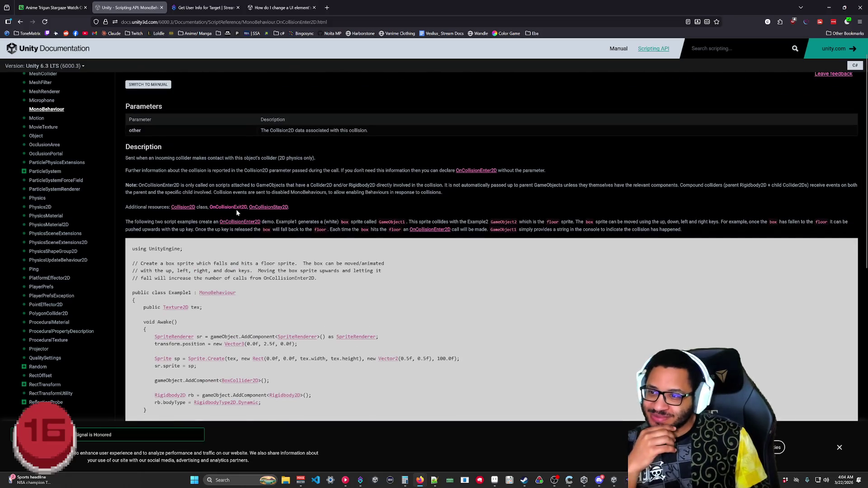
{"action": "scroll", "coordinate": [207, 221], "scroll_direction": "down", "scroll_amount": 3}
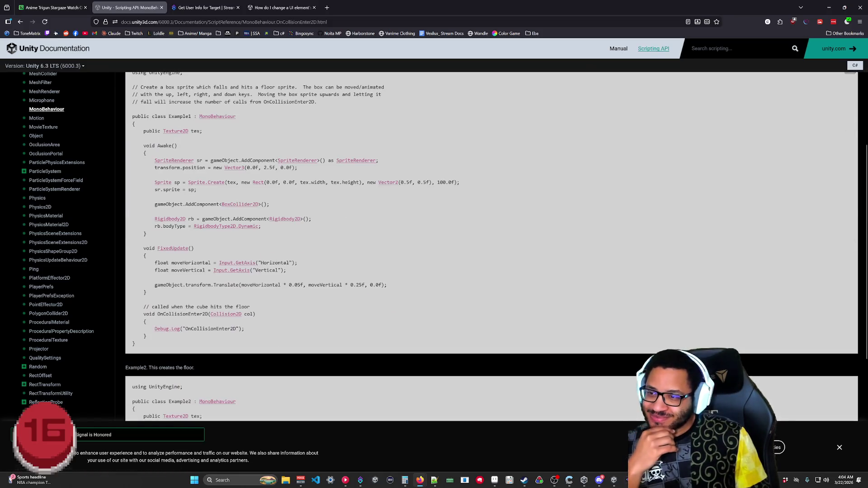
{"action": "scroll", "coordinate": [397, 211], "scroll_direction": "up", "scroll_amount": 2}
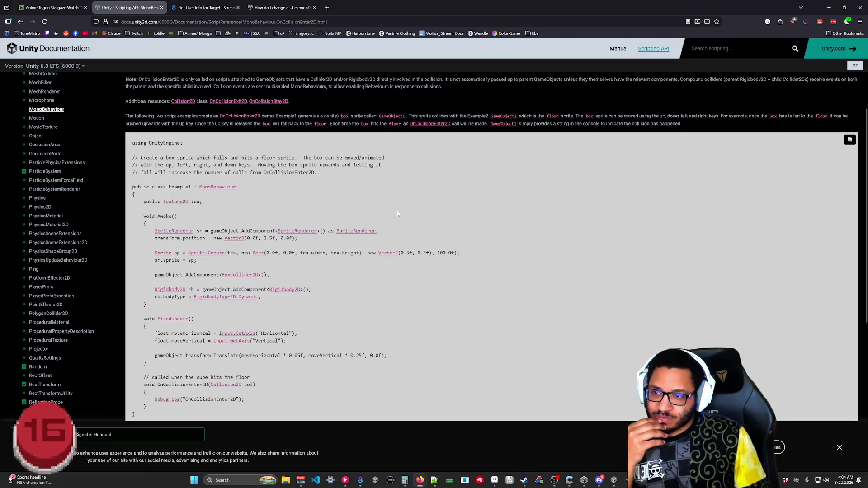
{"action": "scroll", "coordinate": [397, 213], "scroll_direction": "down", "scroll_amount": 3}
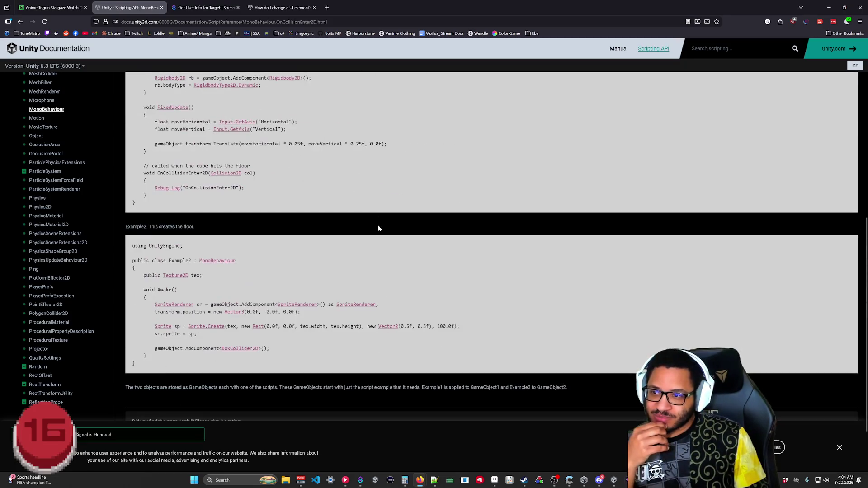
{"action": "scroll", "coordinate": [374, 227], "scroll_direction": "down", "scroll_amount": 2}
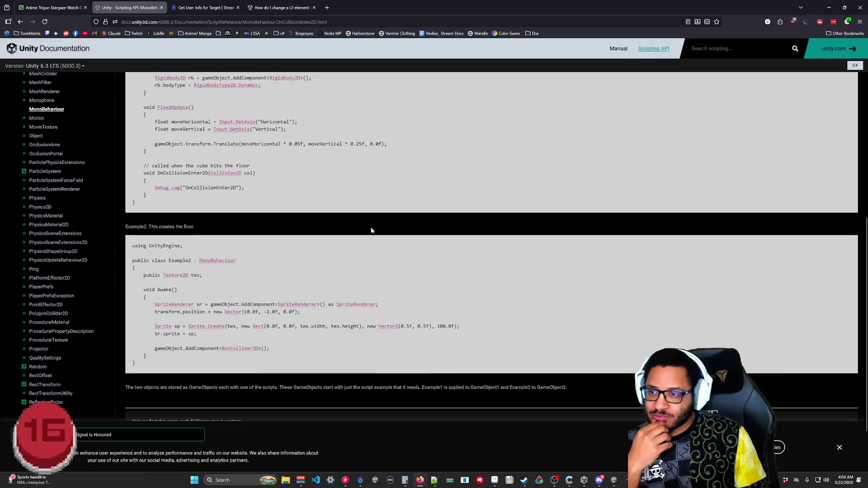
{"action": "scroll", "coordinate": [368, 227], "scroll_direction": "up", "scroll_amount": 3}
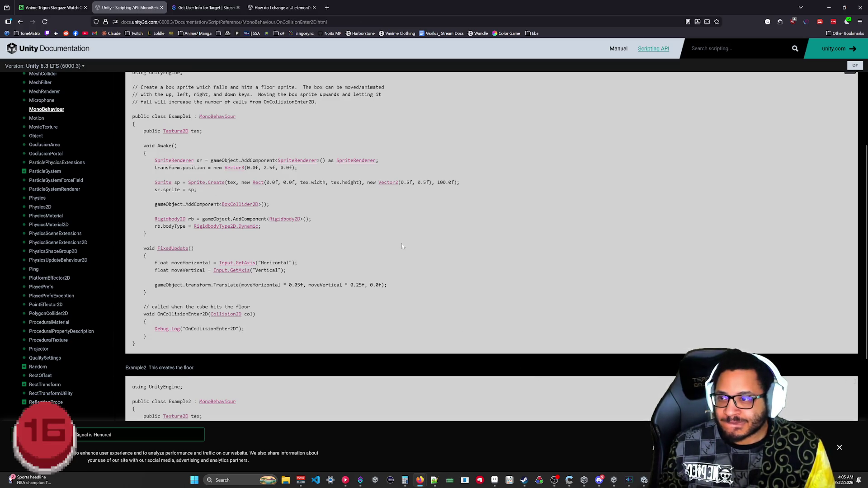
{"action": "scroll", "coordinate": [402, 245], "scroll_direction": "up", "scroll_amount": 4}
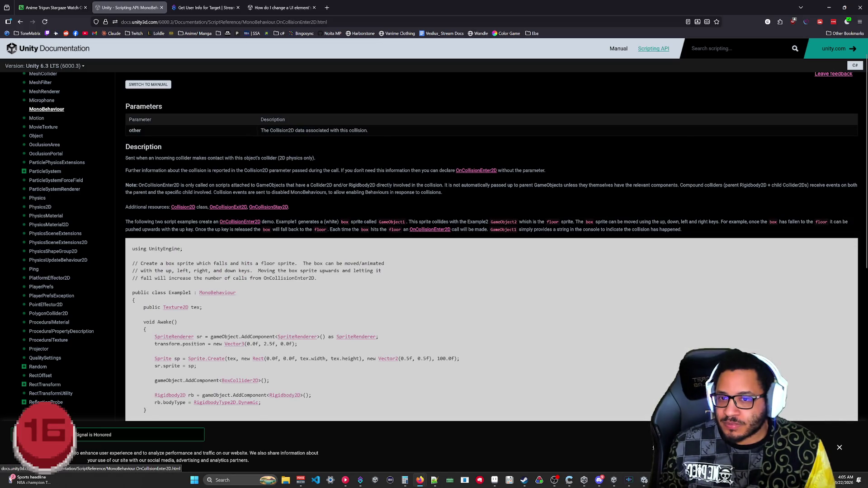
Open the OnCollisionStay2D reference page, then return to TowerBlock.cs in Rider.
{"action": "left_click", "coordinate": [268, 207]}
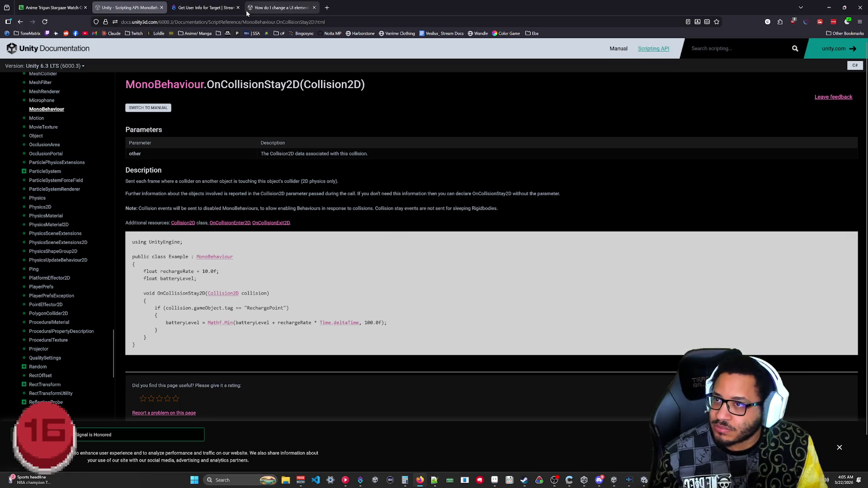
{"action": "key", "text": "alt+Tab"}
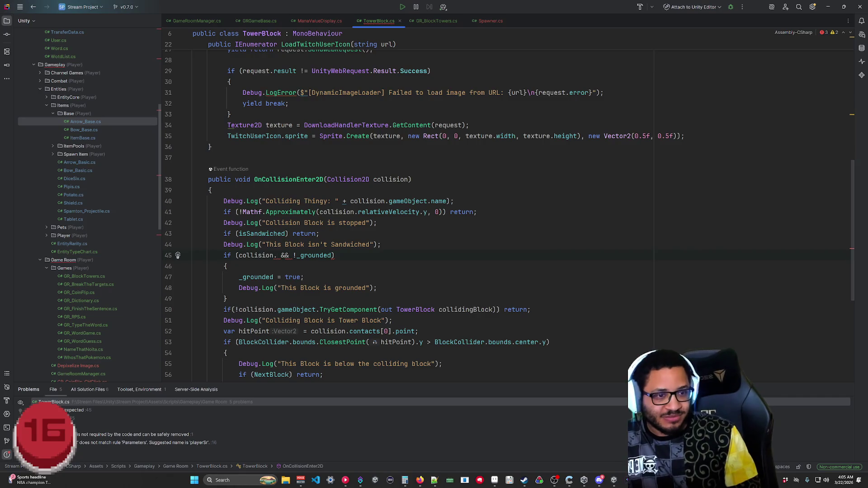
Delete the leftover '. && !_grounded' from the line 45 condition.
{"action": "left_click", "coordinate": [227, 266]}
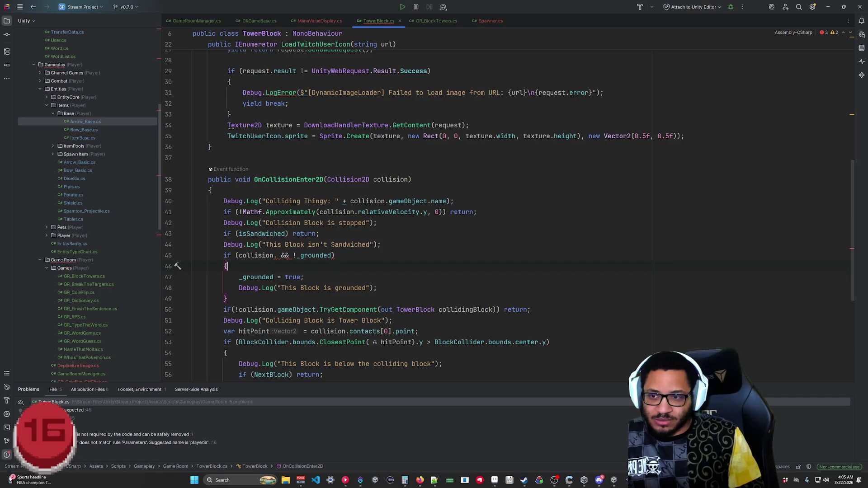
{"action": "left_click", "coordinate": [276, 256]}
{"action": "key", "text": "shift+End"}
{"action": "key", "text": "Delete"}
{"action": "key", "text": "BackSpace"}
Type '.gameObject.' after collision, insert 'layer' from autocomplete, then remove it again.
{"action": "type", "text": ")"}
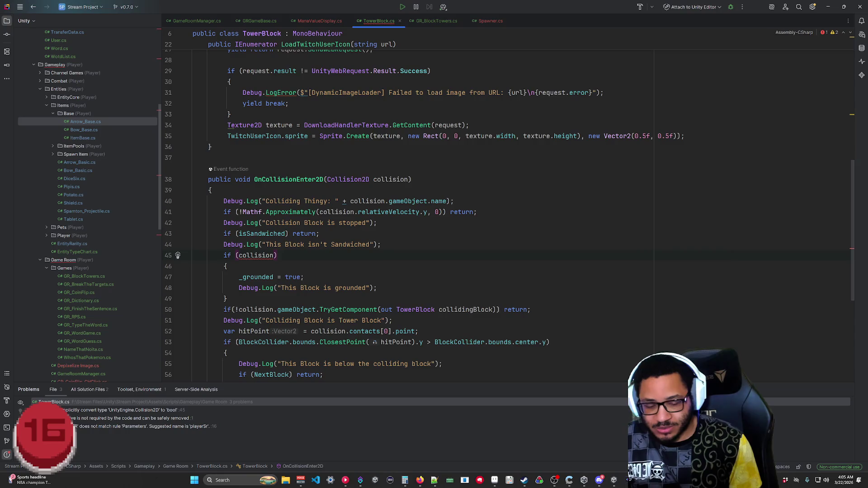
{"action": "type", "text": "."}
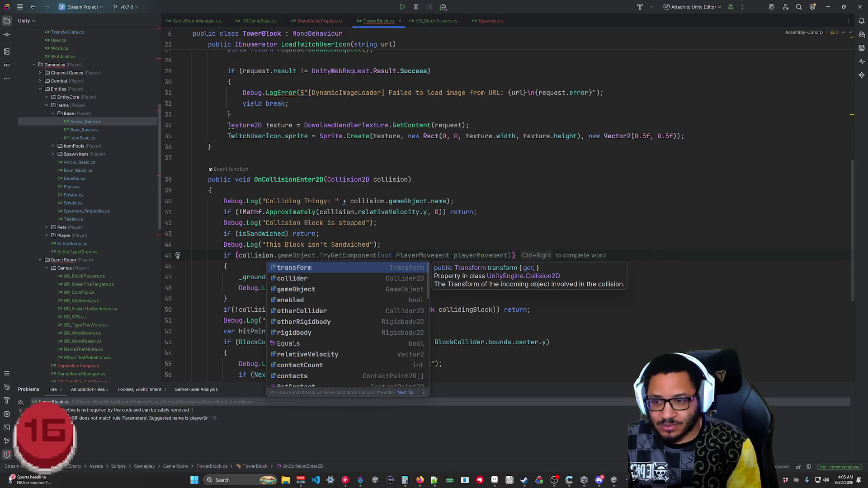
{"action": "type", "text": "gameObject."}
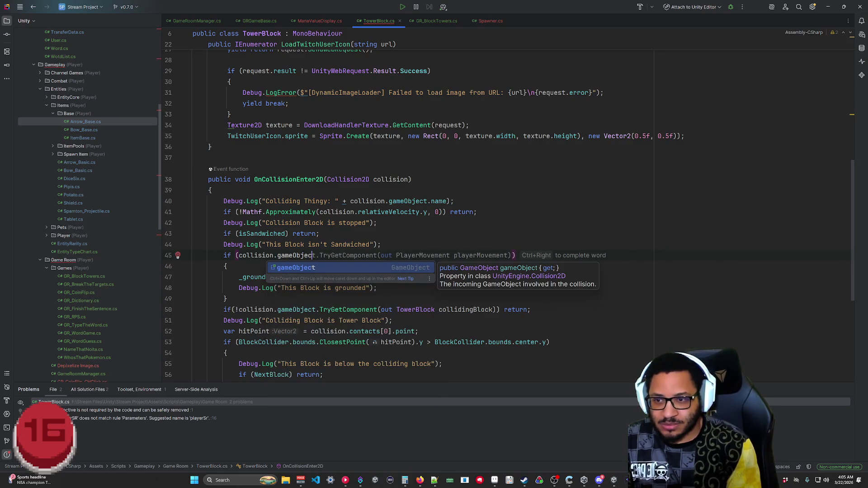
{"action": "type", "text": "l"}
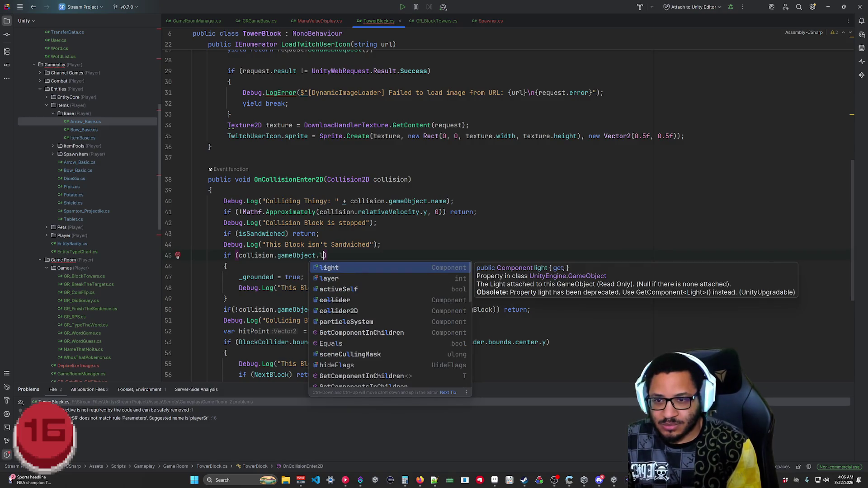
{"action": "key", "text": "Down"}
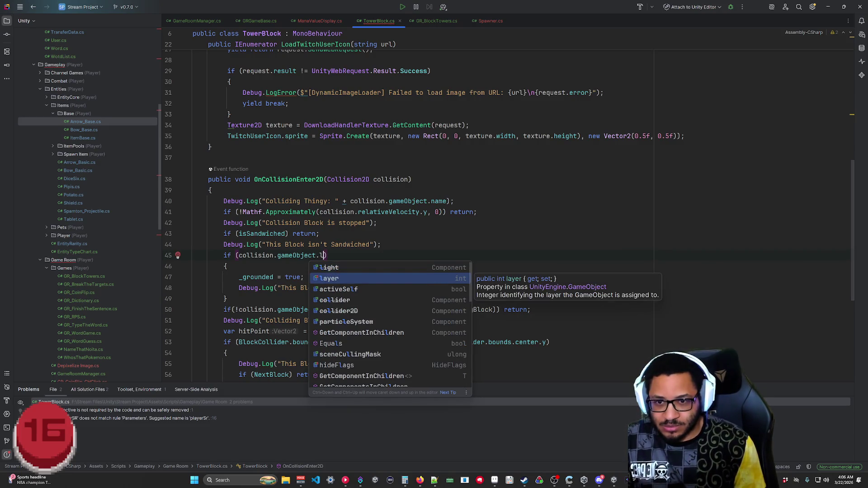
{"action": "key", "text": "Return"}
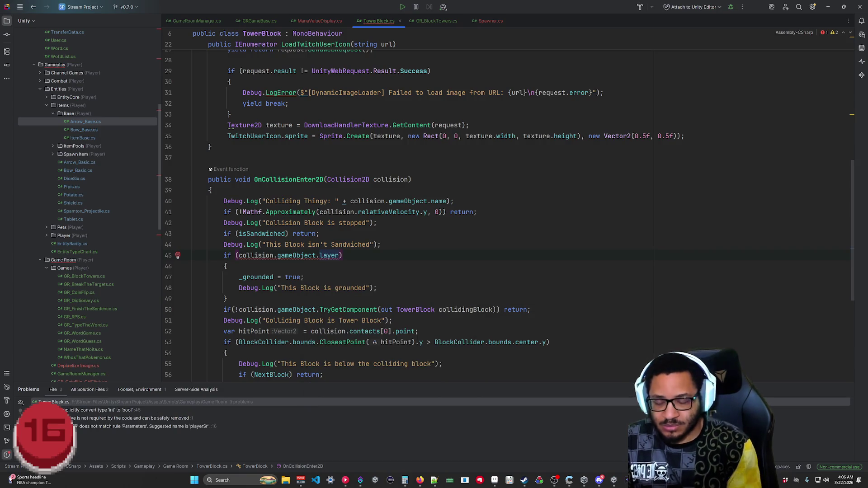
{"action": "key", "text": "ctrl+space"}
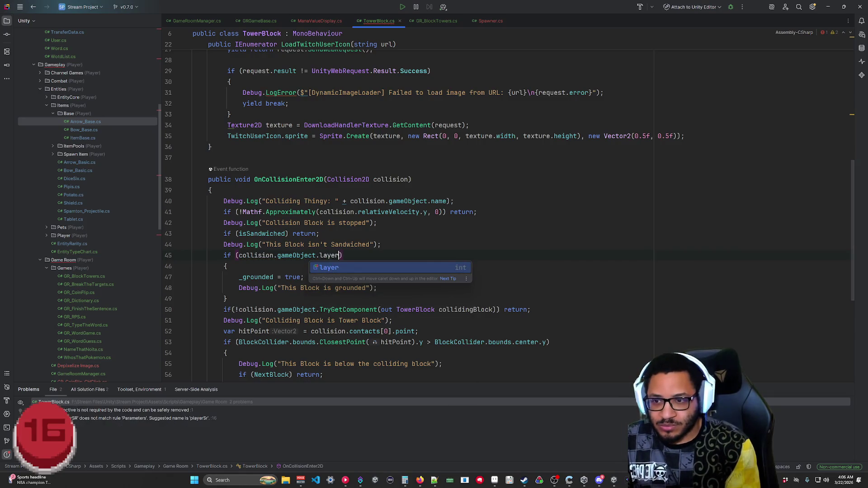
{"action": "key", "text": "BackSpace"}
{"action": "key", "text": "BackSpace"}
{"action": "key", "text": "BackSpace"}
{"action": "key", "text": "Escape"}
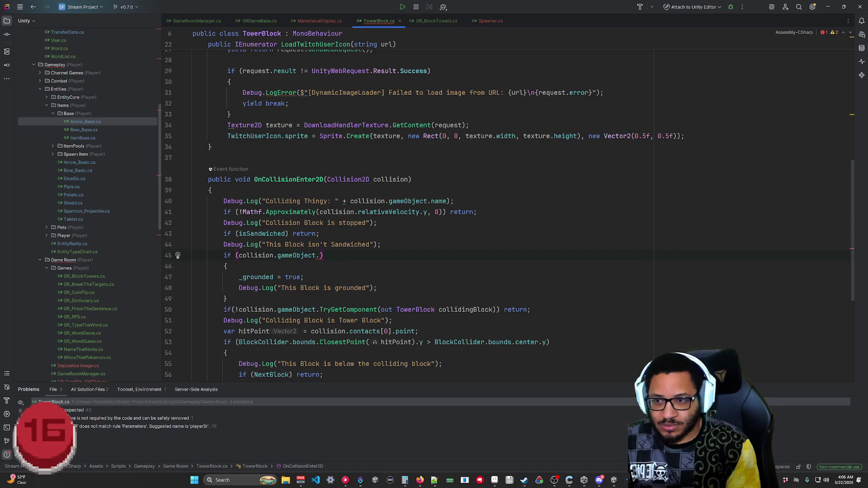
Try Layer, name and transform.layer members in the line 45 condition, erasing each.
{"action": "type", "text": "Layer"}
{"action": "key", "text": "BackSpace"}
{"action": "key", "text": "BackSpace"}
{"action": "key", "text": "BackSpace"}
{"action": "type", "text": "nam"}
{"action": "key", "text": "BackSpace"}
{"action": "key", "text": "BackSpace"}
{"action": "key", "text": "BackSpace"}
{"action": "key", "text": "BackSpace"}
{"action": "key", "text": "BackSpace"}
{"action": "key", "text": "BackSpace"}
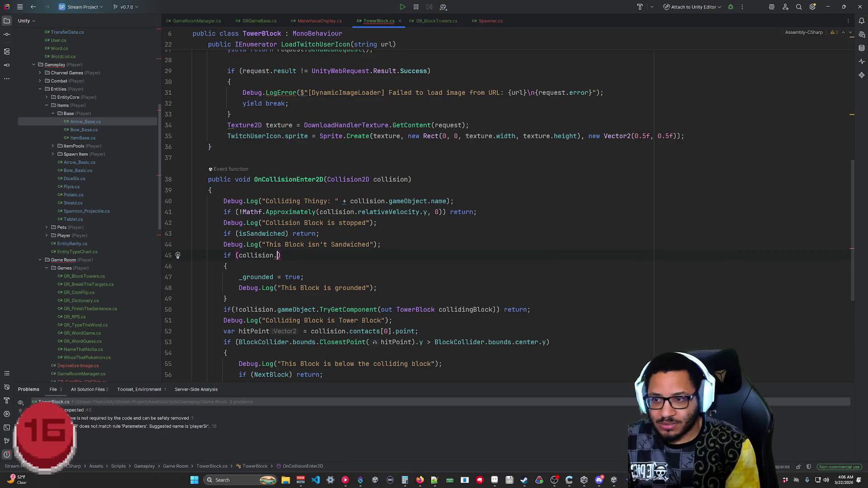
{"action": "type", "text": "tranf"}
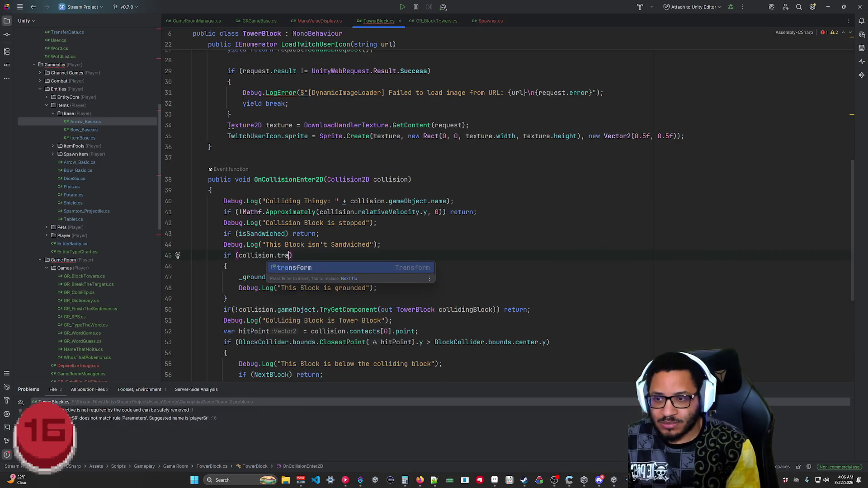
{"action": "type", "text": "form.layerto"}
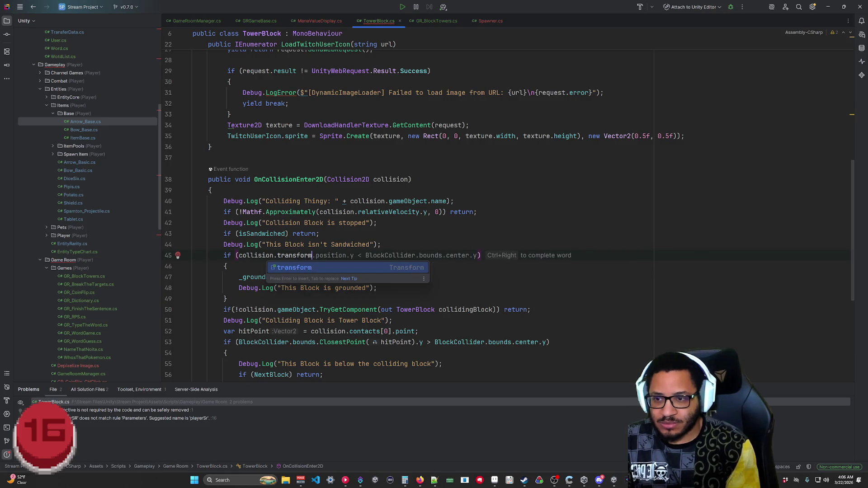
{"action": "key", "text": "BackSpace"}
{"action": "key", "text": "BackSpace"}
{"action": "key", "text": "BackSpace"}
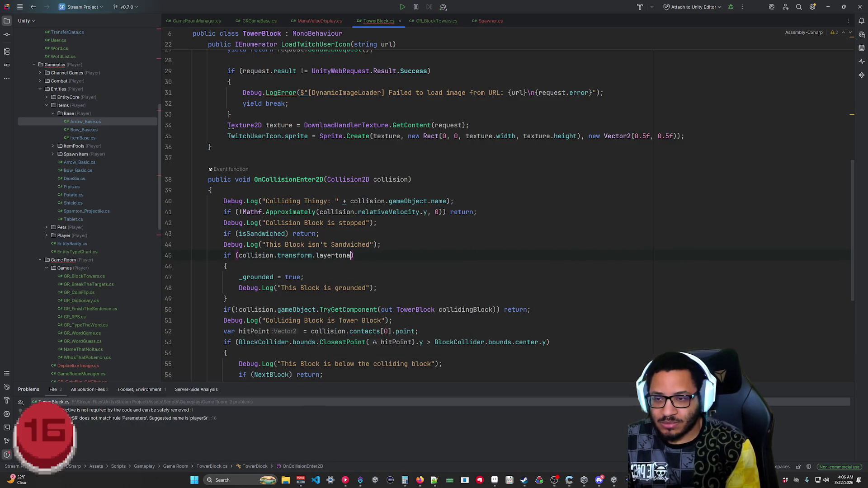
{"action": "type", "text": "Lay"}
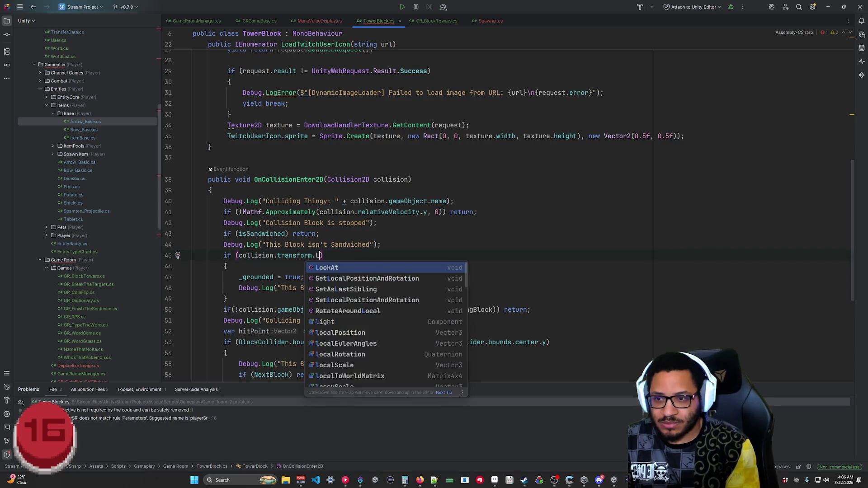
{"action": "key", "text": "BackSpace"}
{"action": "key", "text": "BackSpace"}
{"action": "key", "text": "BackSpace"}
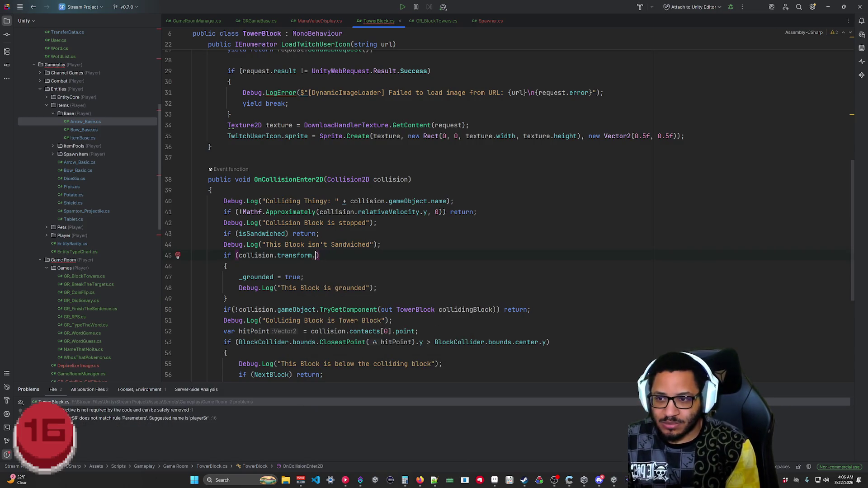
{"action": "type", "text": "N"}
{"action": "key", "text": "BackSpace"}
{"action": "key", "text": "BackSpace"}
{"action": "key", "text": "BackSpace"}
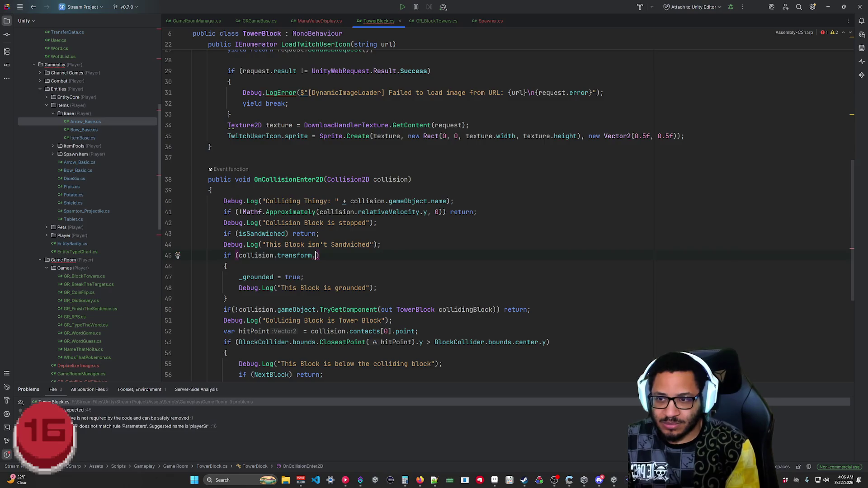
Trim the condition back to 'collision.', browse its members, then minimize Rider.
{"action": "key", "text": "BackSpace"}
{"action": "key", "text": "BackSpace"}
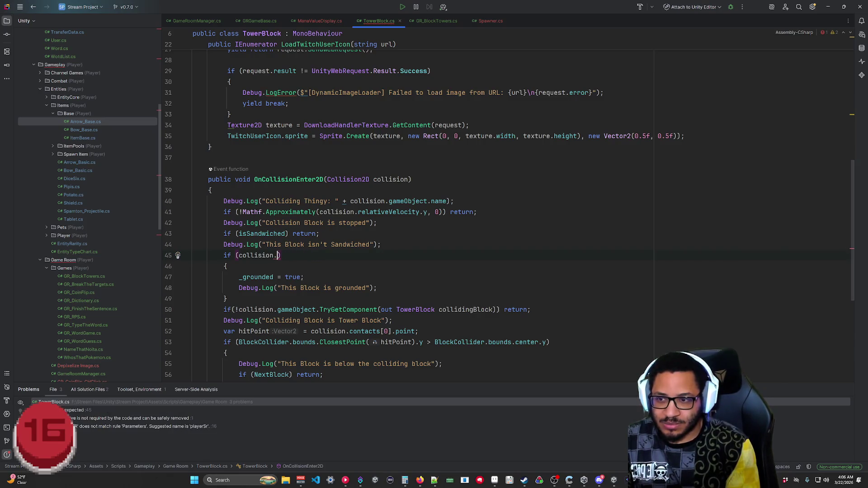
{"action": "key", "text": "ctrl+space"}
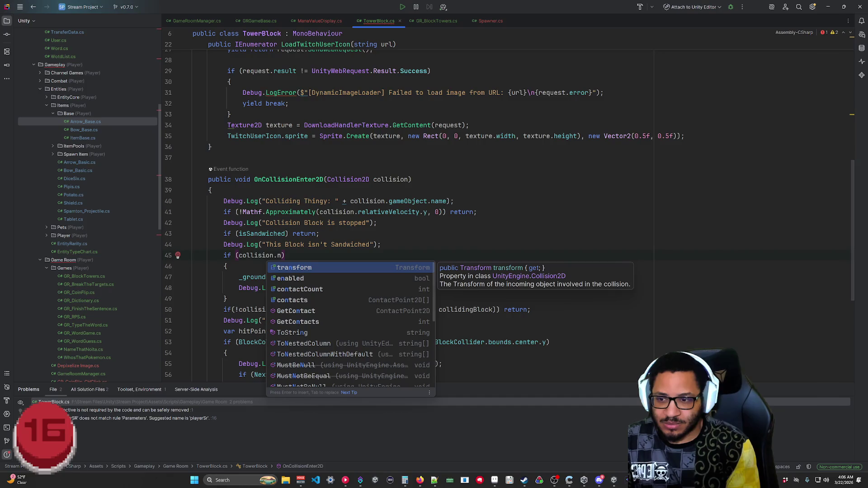
{"action": "type", "text": "Na"}
{"action": "key", "text": "BackSpace"}
{"action": "key", "text": "BackSpace"}
{"action": "type", "text": "L"}
{"action": "key", "text": "BackSpace"}
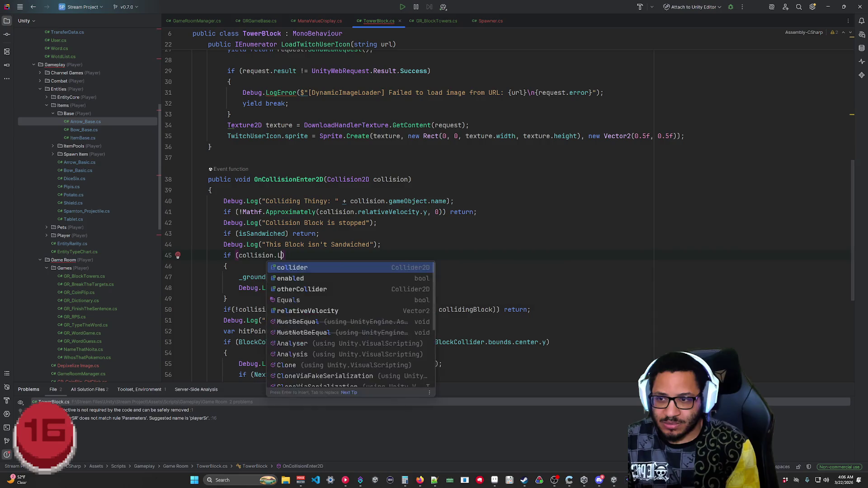
{"action": "key", "text": "Escape"}
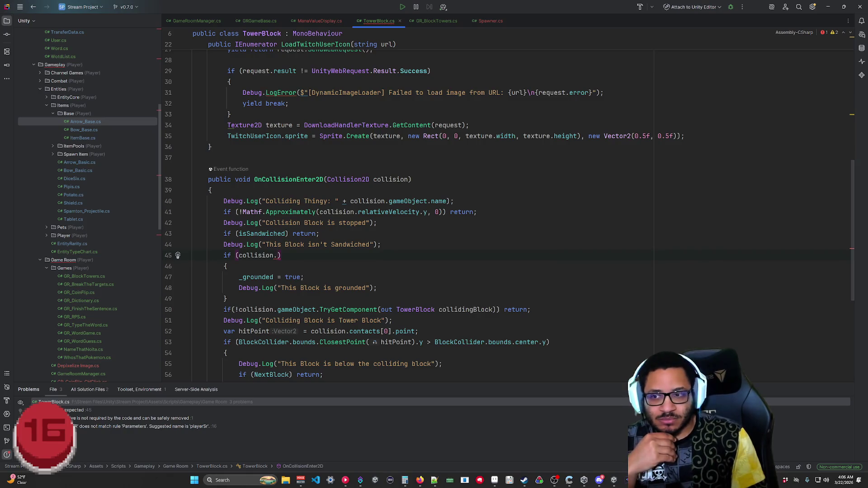
{"action": "left_click", "coordinate": [828, 7]}
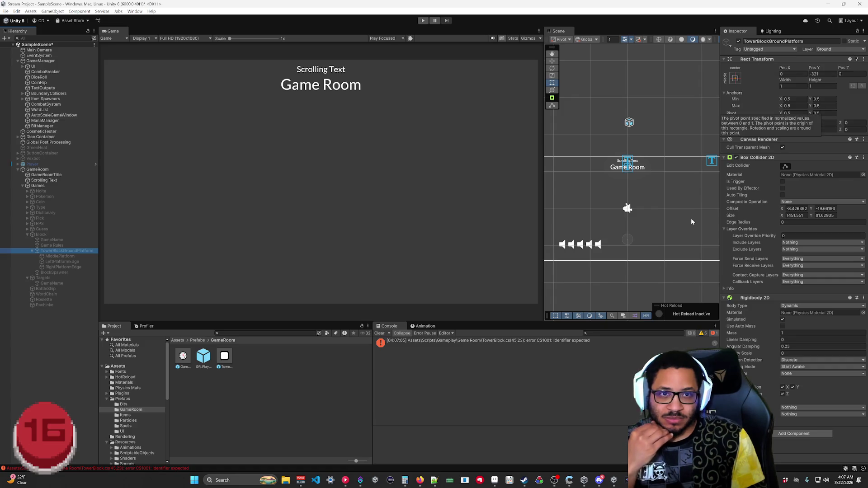
In Firefox's Unity Discussions tab, start a search for 'unity get layer of colliding op'.
{"action": "left_click", "coordinate": [627, 478]}
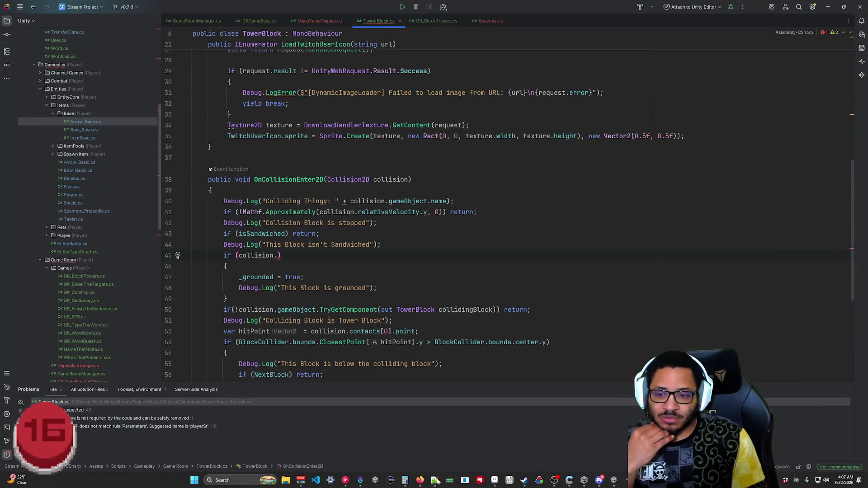
{"action": "mouse_move", "coordinate": [420, 480]}
{"action": "left_click", "coordinate": [383, 465]}
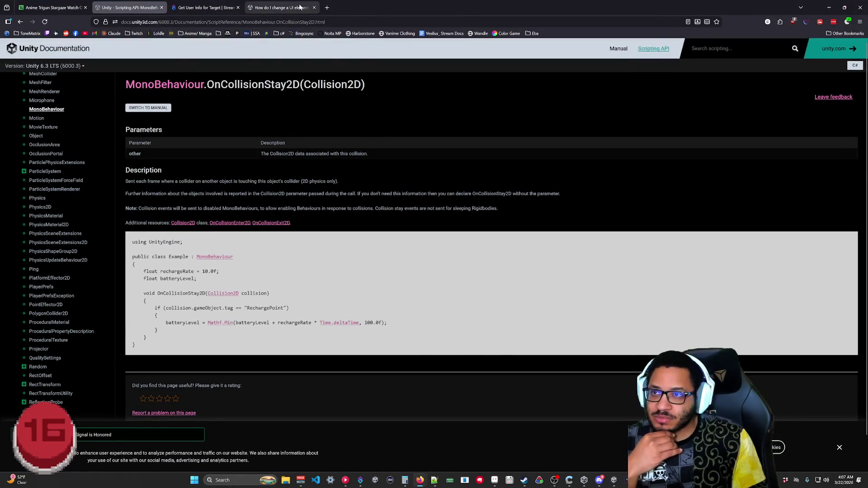
{"action": "left_click", "coordinate": [280, 7]}
{"action": "key", "text": "ctrl+l"}
{"action": "type", "text": "unity"}
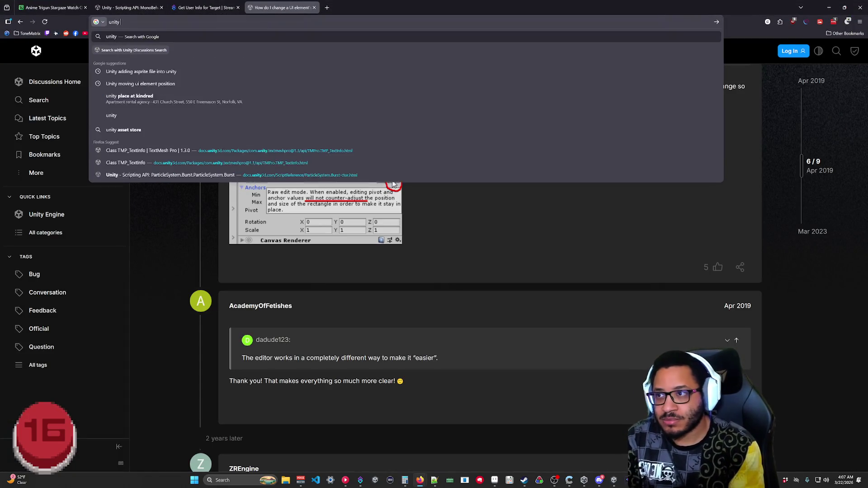
{"action": "type", "text": " get layer of co"}
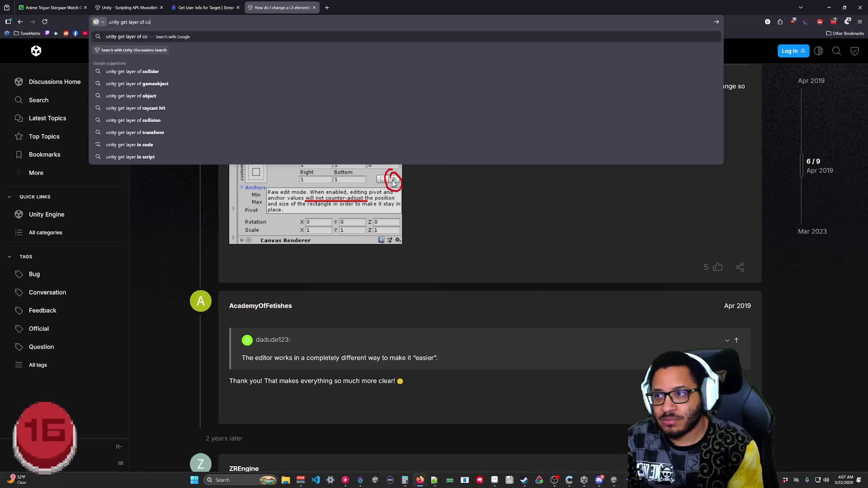
{"action": "type", "text": "lliding op"}
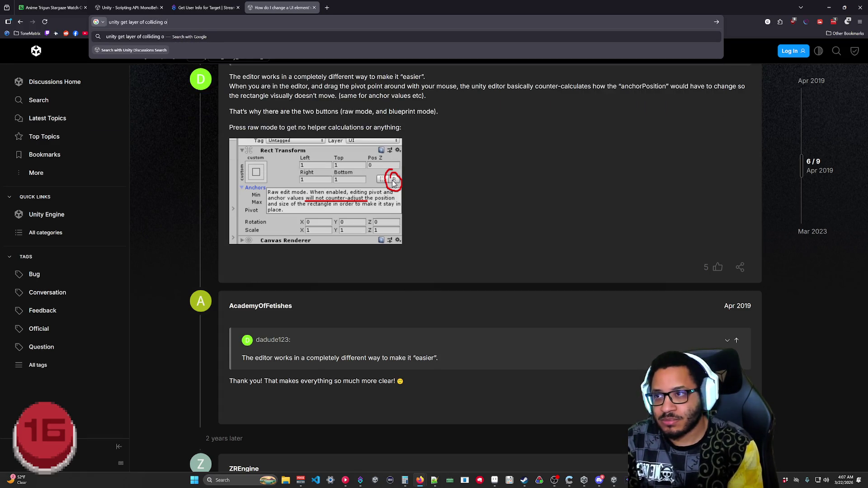
Search 'unity get layer of collider' and open the 'Check if colliding with a layer' thread.
{"action": "key", "text": "BackSpace"}
{"action": "key", "text": "BackSpace"}
{"action": "key", "text": "BackSpace"}
{"action": "type", "text": "er"}
{"action": "key", "text": "Return"}
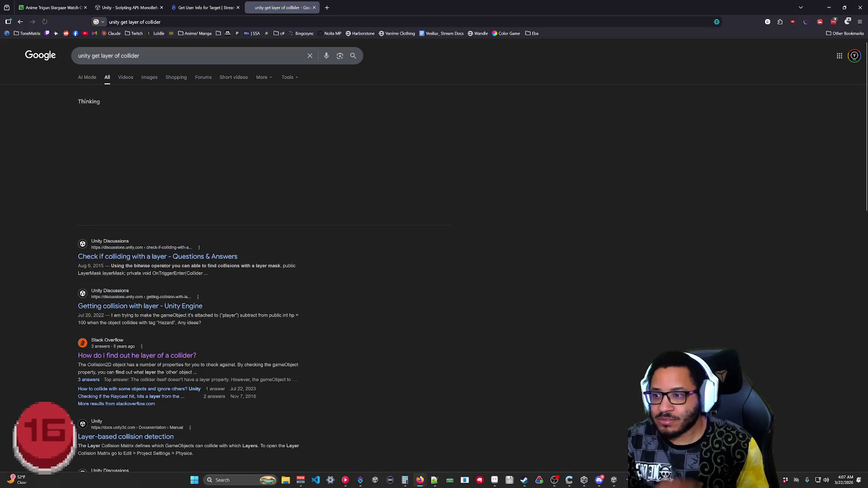
{"action": "left_click", "coordinate": [165, 257]}
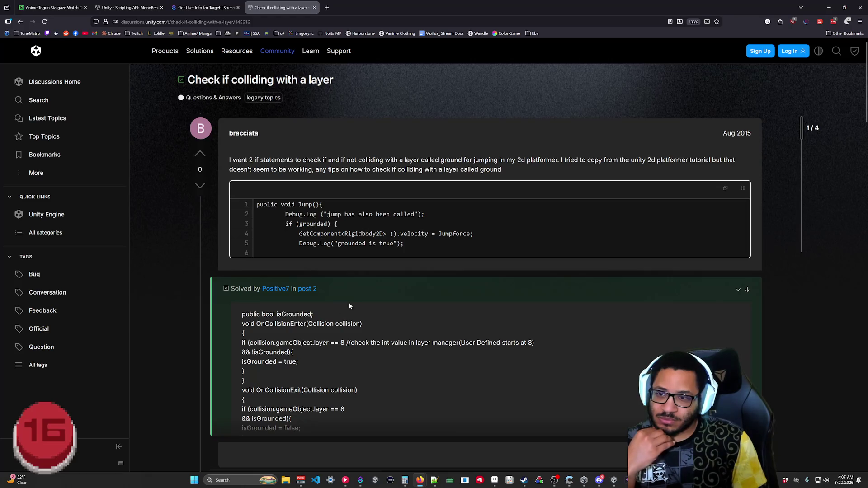
Read the answer using collision.gameObject.layer == 8, then minimize the browser.
{"action": "scroll", "coordinate": [348, 309], "scroll_direction": "down", "scroll_amount": 2}
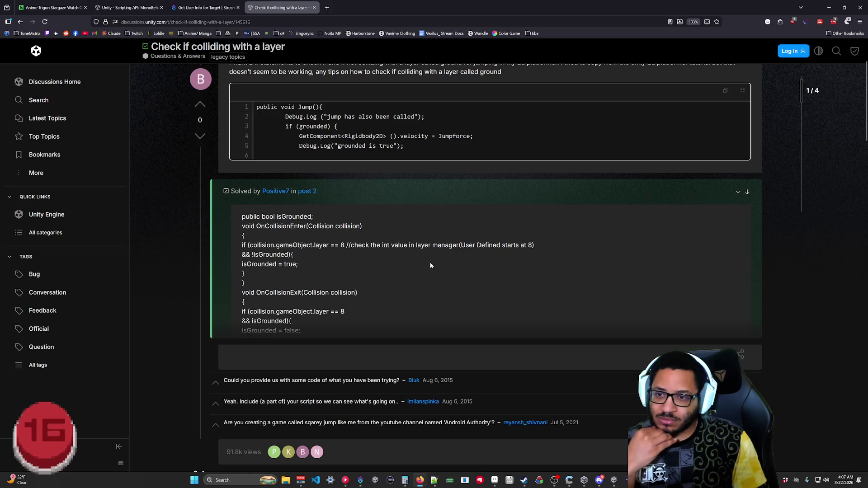
{"action": "scroll", "coordinate": [337, 279], "scroll_direction": "down", "scroll_amount": 6}
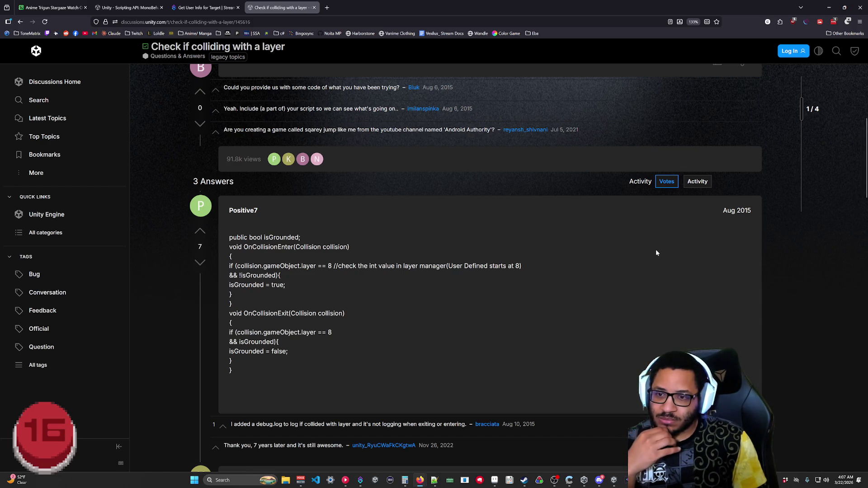
{"action": "left_click", "coordinate": [828, 9]}
{"action": "scroll", "coordinate": [407, 203], "scroll_direction": "up", "scroll_amount": 9}
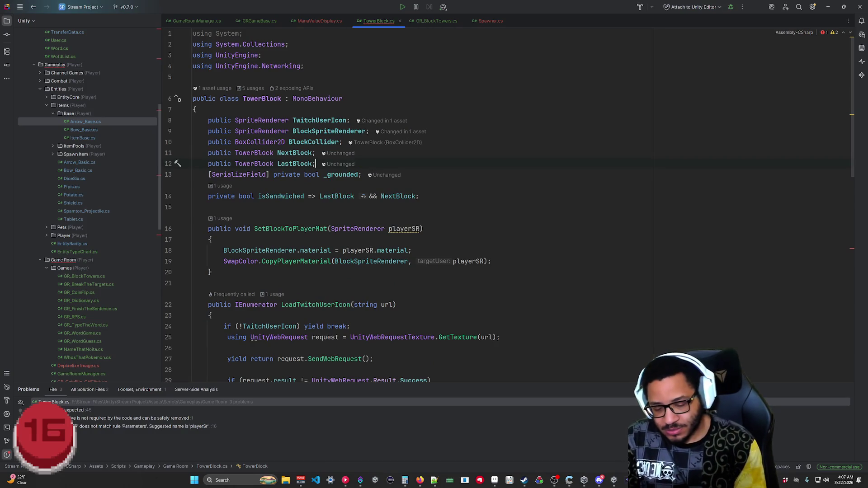
Add a [SerializeField] attribute on a new line after the LastBlock field.
{"action": "key", "text": "Return"}
{"action": "type", "text": "[Sei"}
{"action": "key", "text": "BackSpace"}
{"action": "type", "text": "r"}
{"action": "key", "text": "Return"}
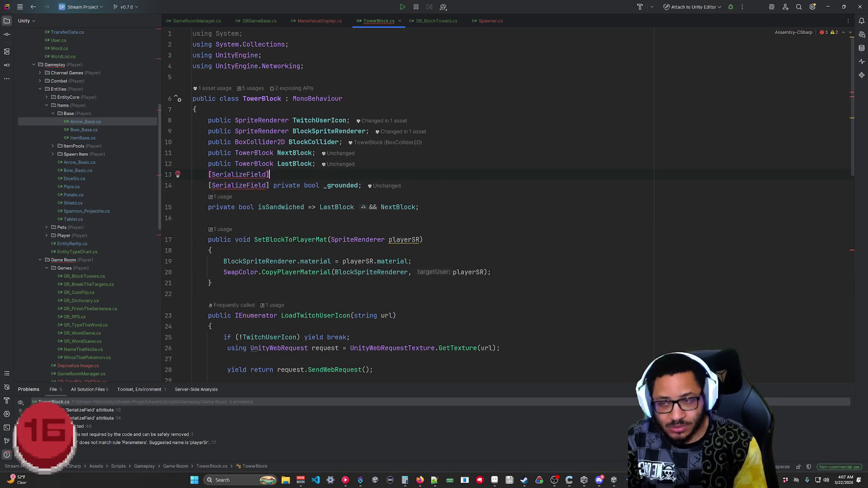
Declare the field as 'private LayerMask _groundLayer' instead of a Layer type.
{"action": "type", "text": " private Layer"}
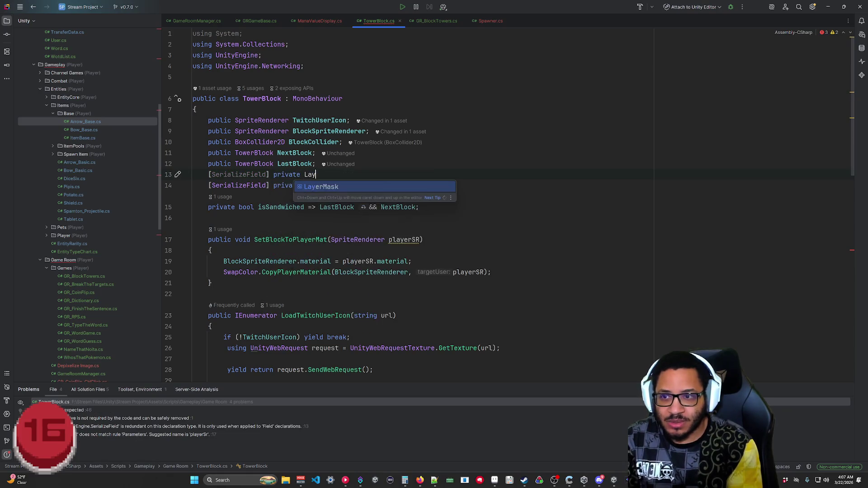
{"action": "key", "text": "Return"}
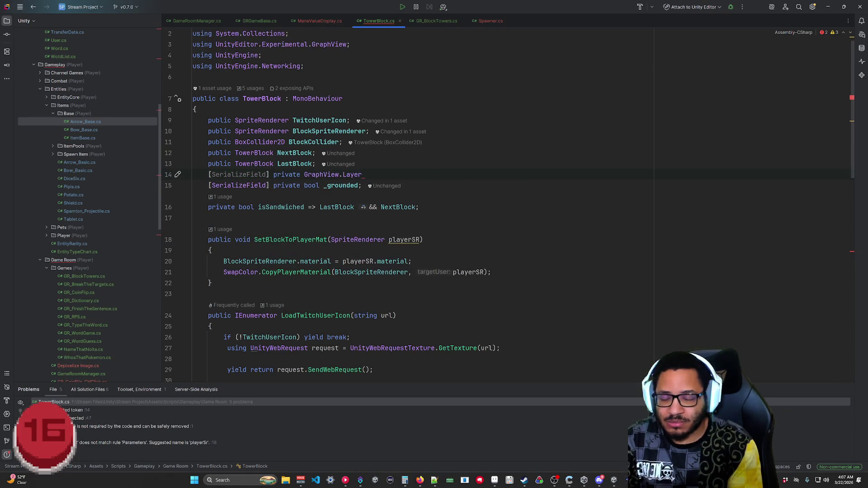
{"action": "key", "text": "BackSpace"}
{"action": "key", "text": "BackSpace"}
{"action": "key", "text": "BackSpace"}
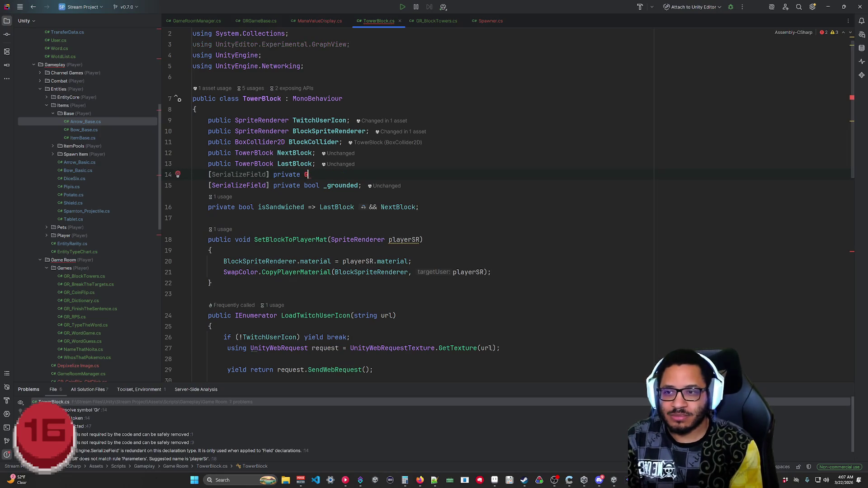
{"action": "type", "text": "LayerMask"}
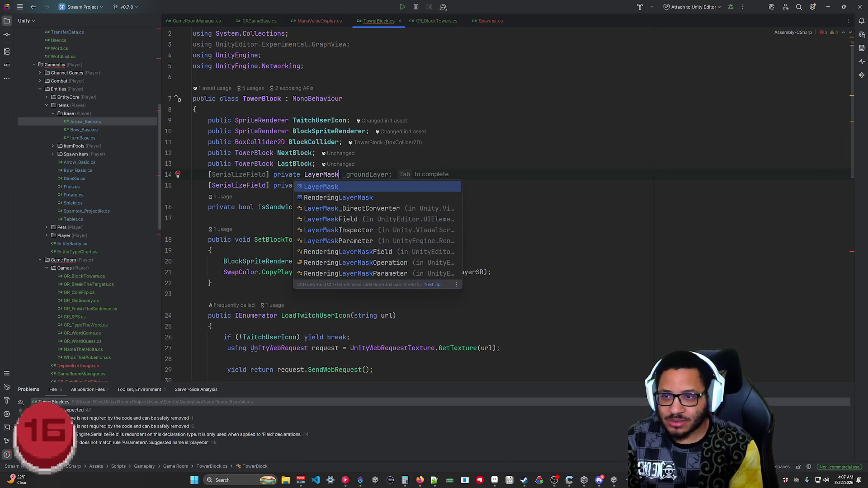
{"action": "key", "text": "Tab"}
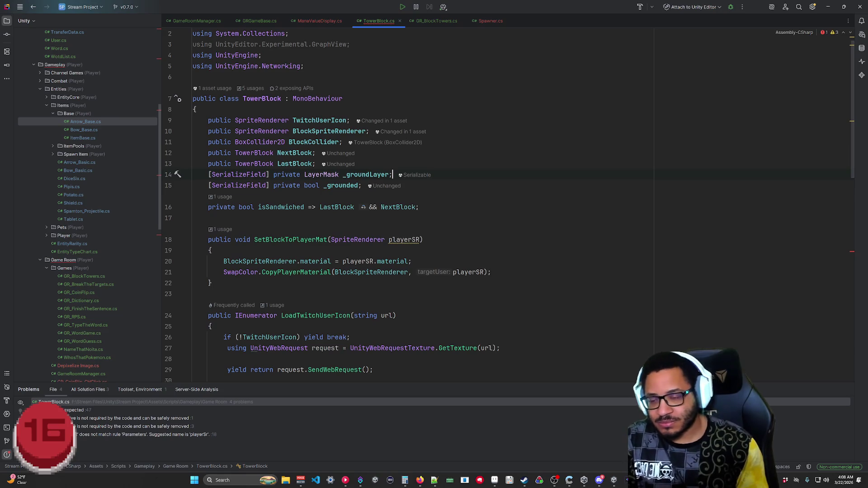
{"action": "scroll", "coordinate": [520, 203], "scroll_direction": "down", "scroll_amount": 10}
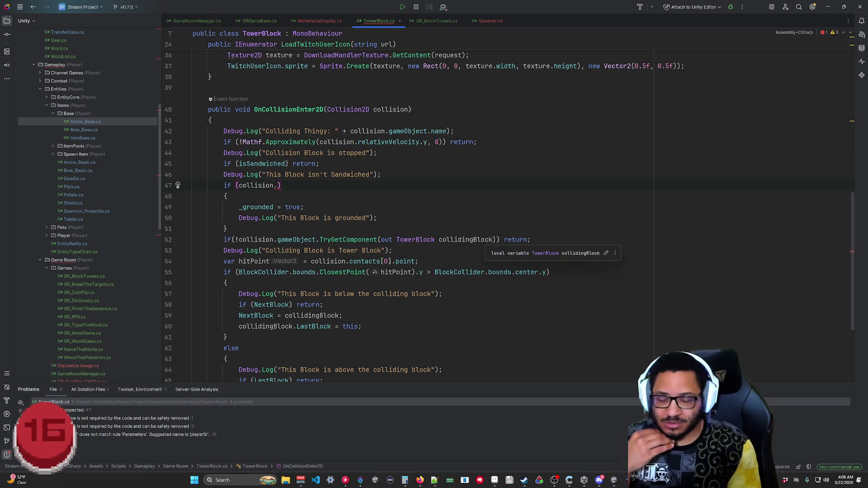
Fix the dot after collision and accept Rider's suggested layer comparison condition.
{"action": "key", "text": "BackSpace"}
{"action": "type", "text": ","}
{"action": "key", "text": "BackSpace"}
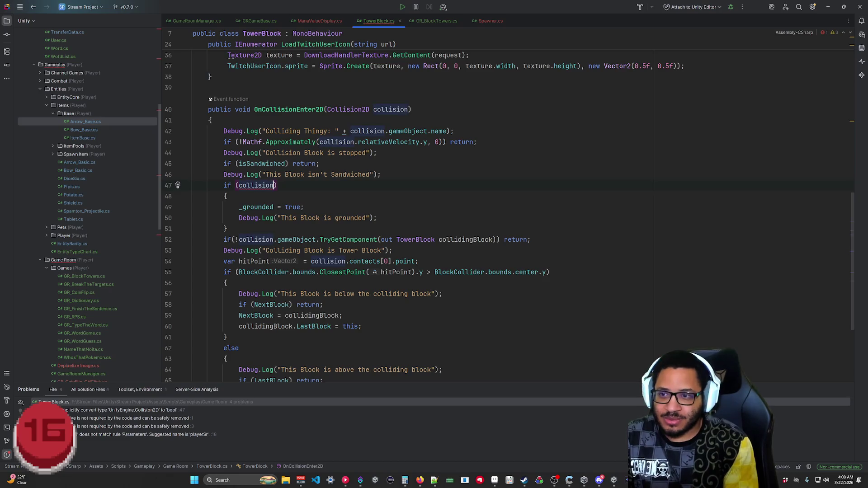
{"action": "type", "text": "."}
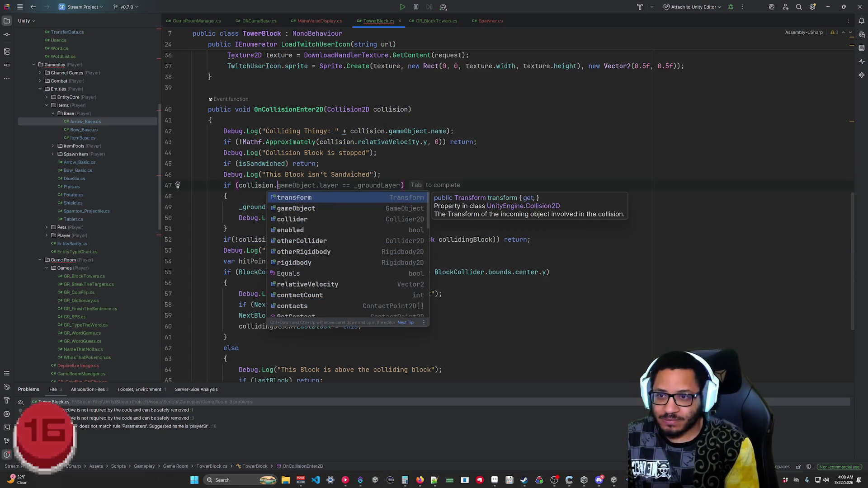
{"action": "key", "text": "Tab"}
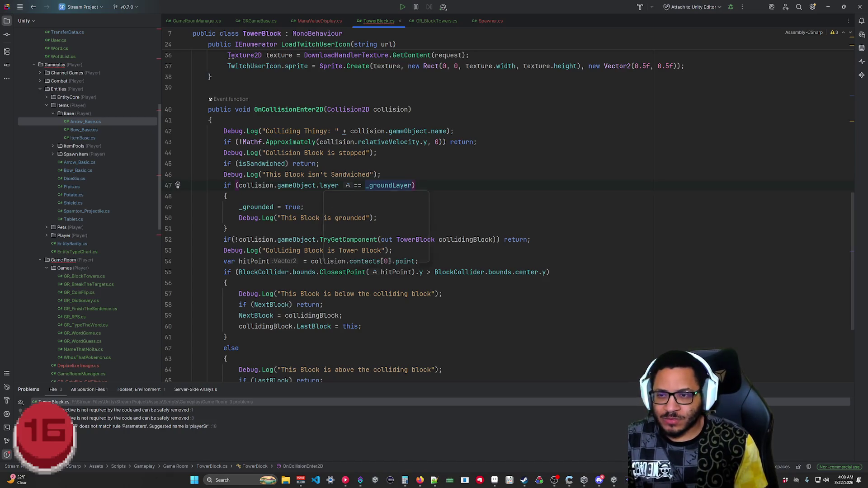
{"action": "mouse_move", "coordinate": [329, 187]}
{"action": "mouse_move", "coordinate": [412, 185]}
{"action": "left_click", "coordinate": [305, 207]}
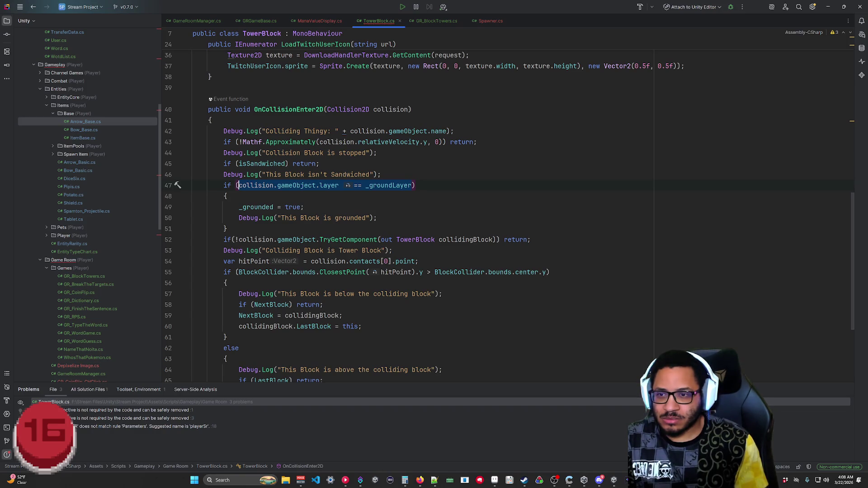
Add _groundLayer to the condition, try and remove '.value', and check its declaration.
{"action": "scroll", "coordinate": [509, 213], "scroll_direction": "up", "scroll_amount": 8}
{"action": "scroll", "coordinate": [509, 213], "scroll_direction": "down", "scroll_amount": 8}
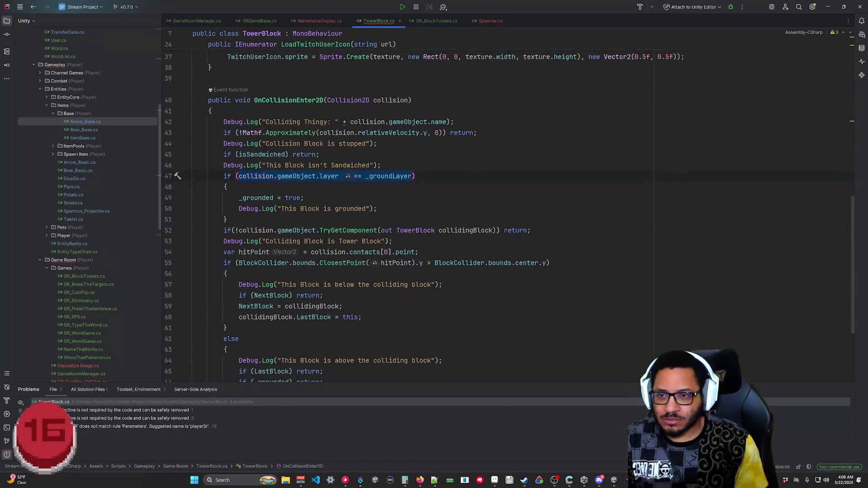
{"action": "scroll", "coordinate": [509, 214], "scroll_direction": "up", "scroll_amount": 3}
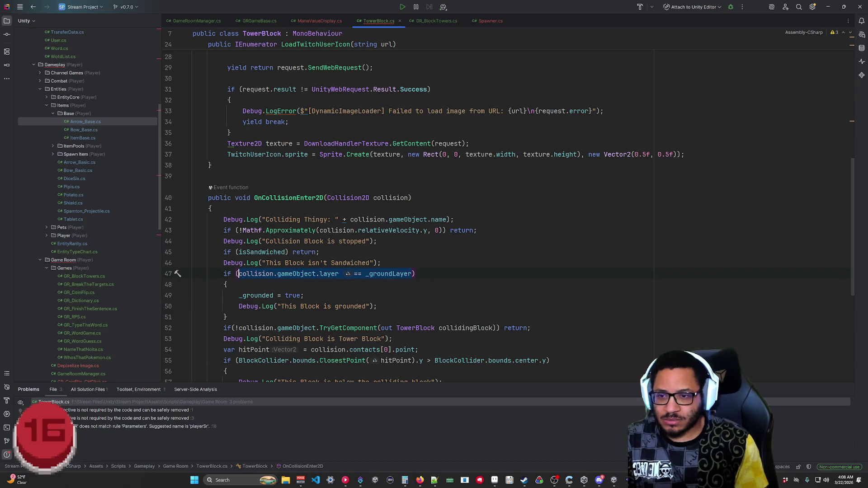
{"action": "type", "text": "_ground"}
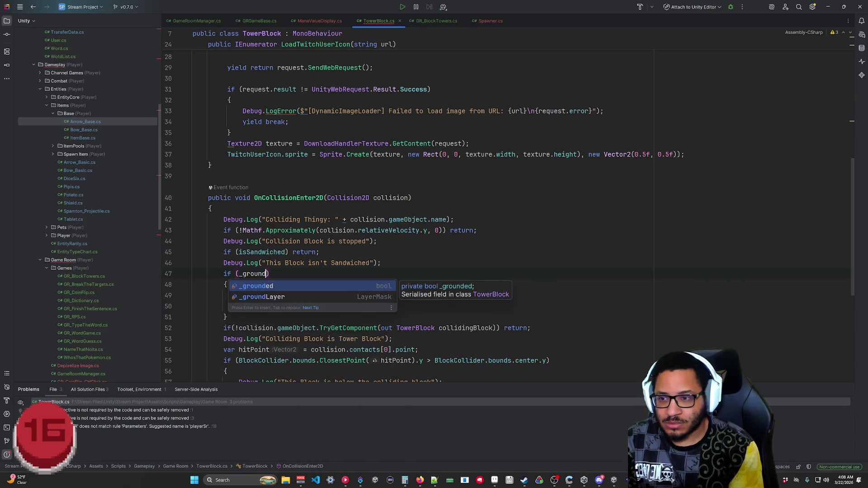
{"action": "type", "text": "Lay"}
{"action": "key", "text": "Return"}
{"action": "type", "text": "."}
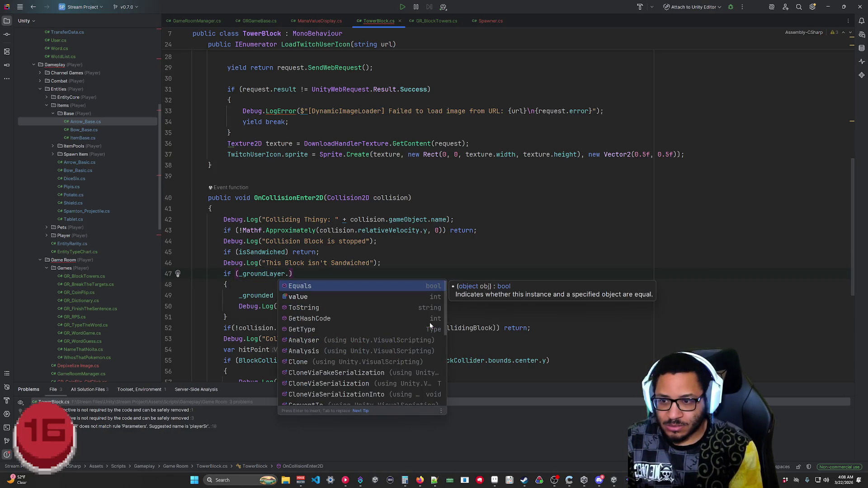
{"action": "type", "text": "value"}
{"action": "key", "text": "BackSpace"}
{"action": "key", "text": "BackSpace"}
{"action": "key", "text": "BackSpace"}
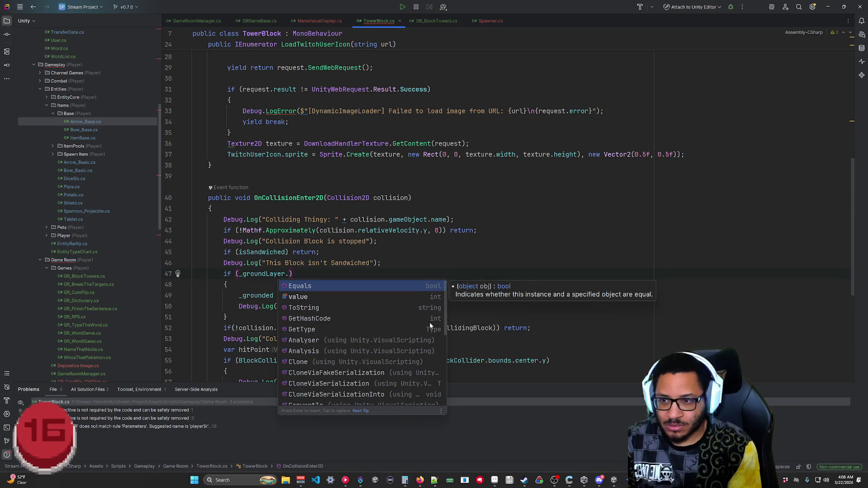
{"action": "key", "text": "BackSpace"}
{"action": "key", "text": "F12"}
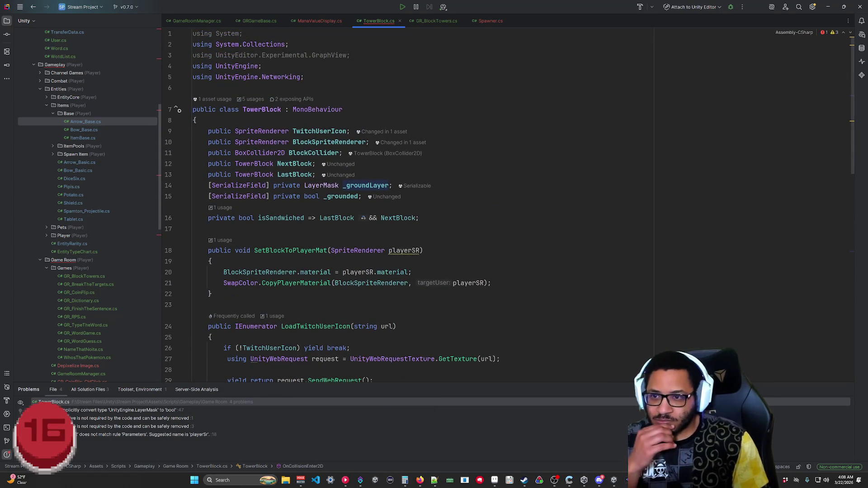
{"action": "key", "text": "ctrl+minus"}
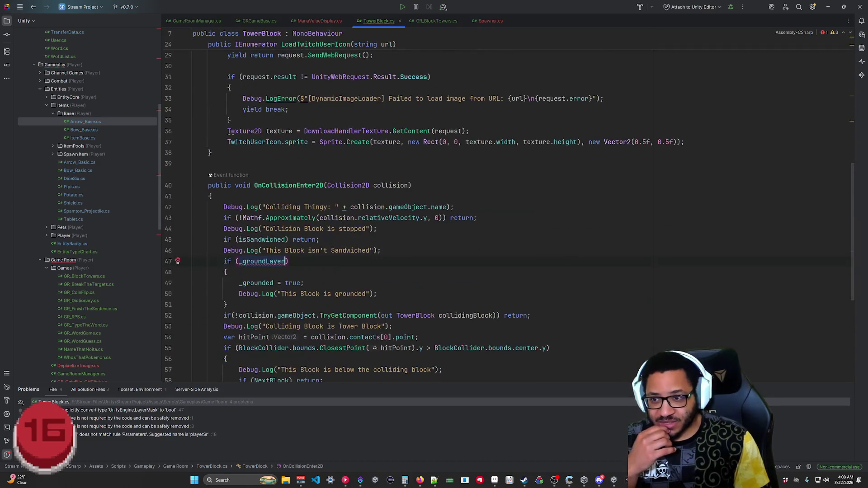
Rewrite the condition as collision.gameObject.layer == _groundLayer via completion, then switch to Unity.
{"action": "key", "text": "ctrl+BackSpace"}
{"action": "key", "text": "ctrl+BackSpace"}
{"action": "type", "text": "coll"}
{"action": "key", "text": "Return"}
{"action": "type", "text": "."}
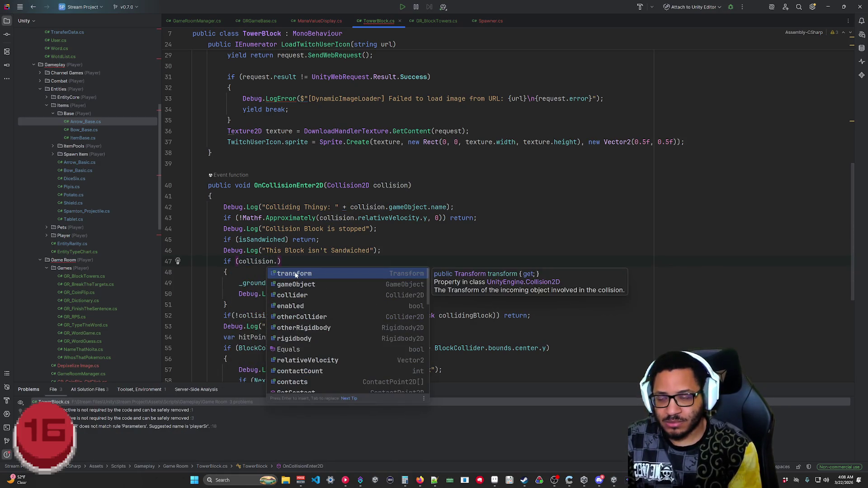
{"action": "type", "text": "game"}
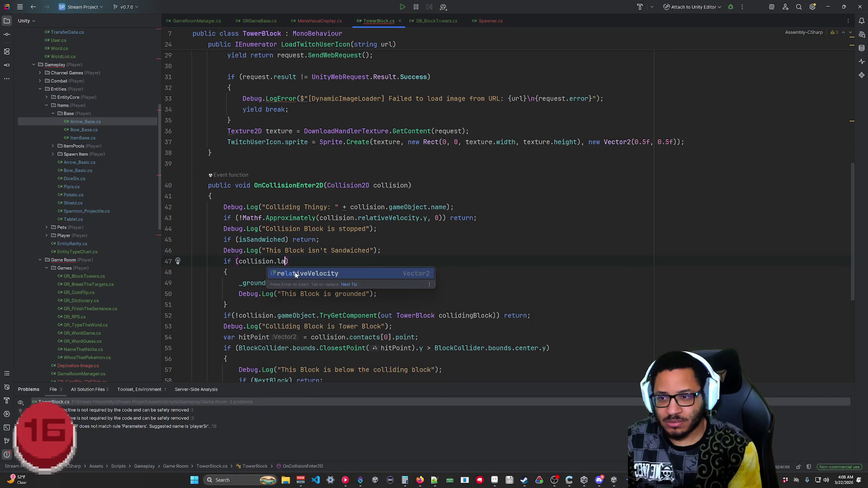
{"action": "key", "text": "Tab"}
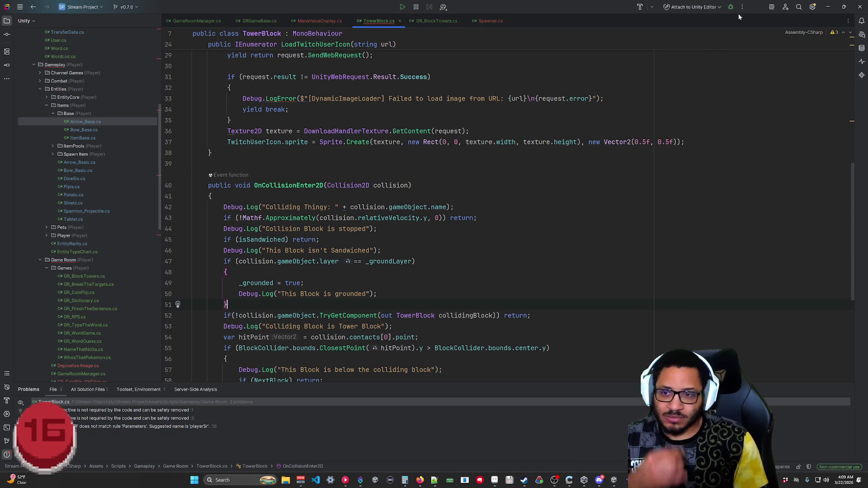
{"action": "left_click", "coordinate": [828, 6]}
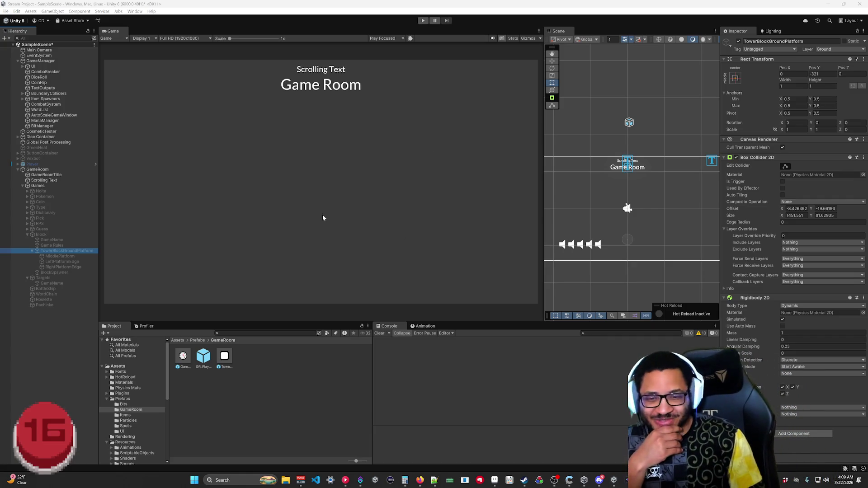
Open the TowerBlock prefab and try ticking UI and BitLayer in Ground Layer.
{"action": "double_click", "coordinate": [224, 357]}
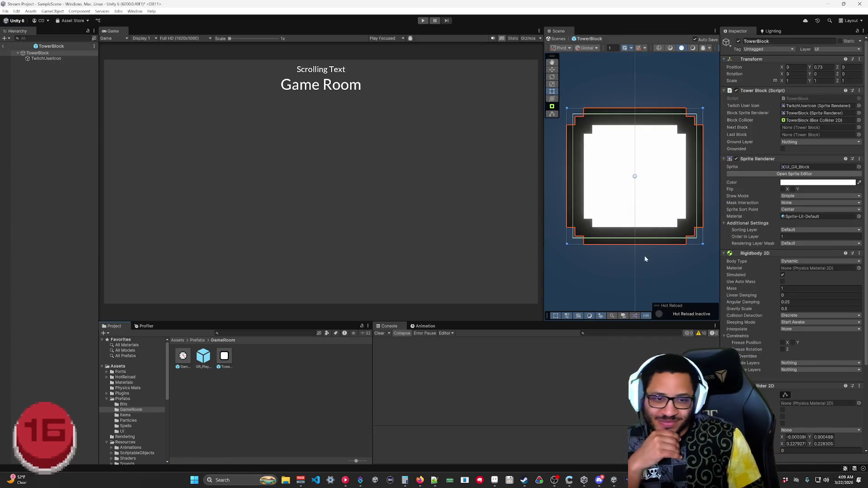
{"action": "left_click", "coordinate": [790, 142]}
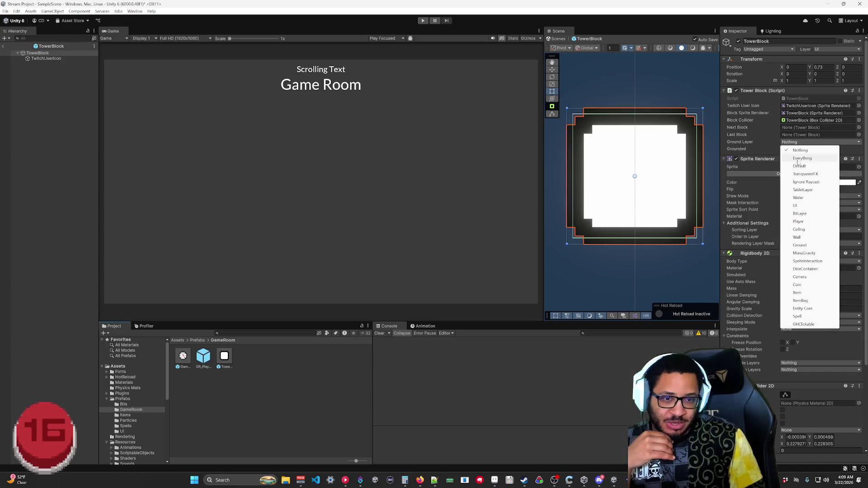
{"action": "left_click", "coordinate": [799, 206]}
{"action": "left_click", "coordinate": [800, 142]}
{"action": "left_click", "coordinate": [800, 213]}
{"action": "left_click", "coordinate": [807, 142]}
{"action": "left_click", "coordinate": [805, 213]}
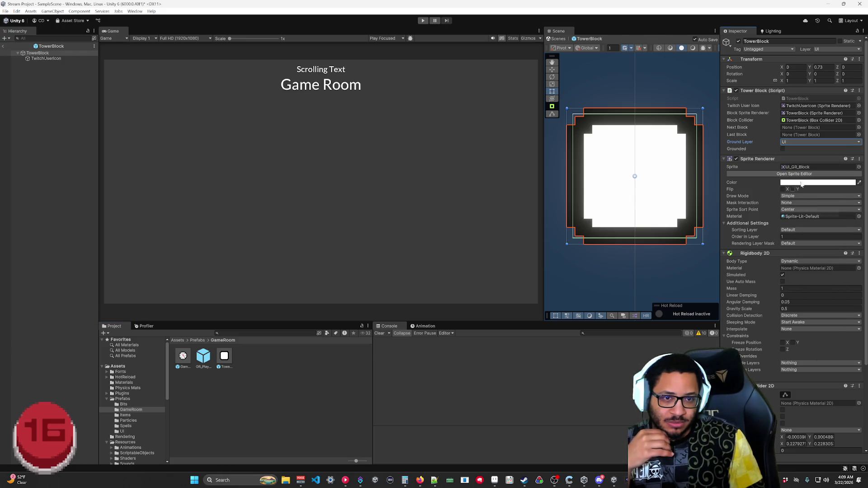
Set Ground Layer to Ground only, unticking UI, and uncheck Grounded.
{"action": "left_click", "coordinate": [805, 142]}
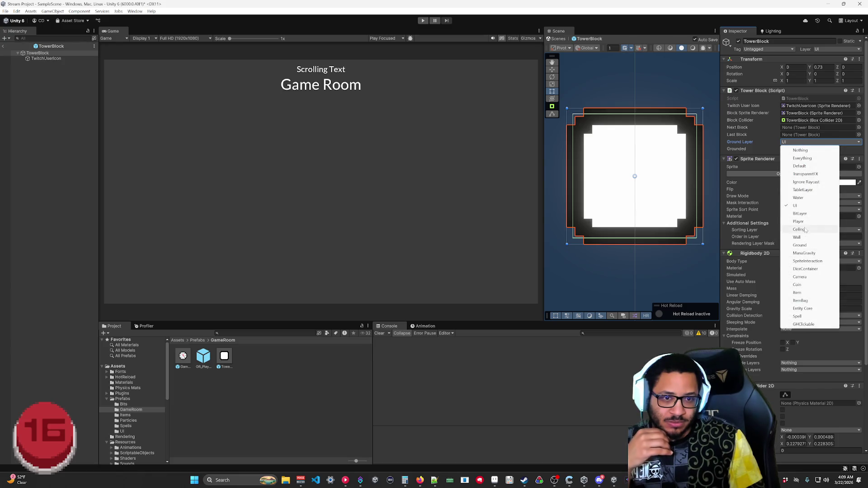
{"action": "left_click", "coordinate": [805, 247]}
{"action": "left_click", "coordinate": [803, 142]}
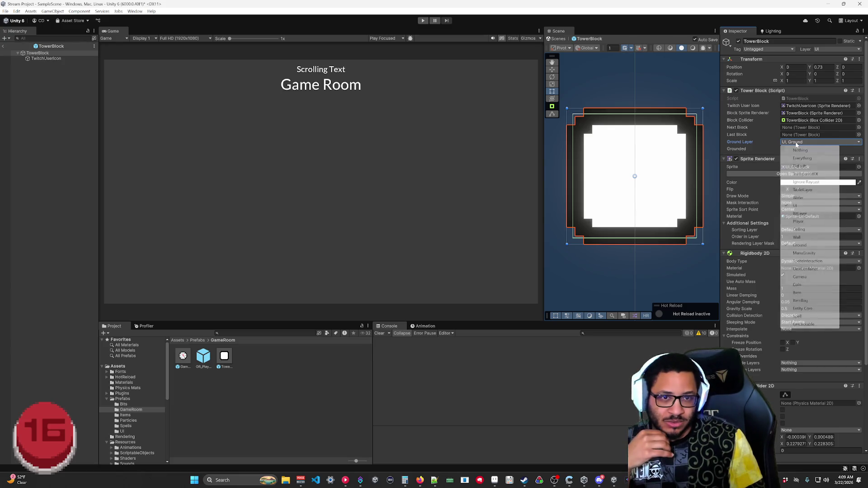
{"action": "left_click", "coordinate": [799, 207]}
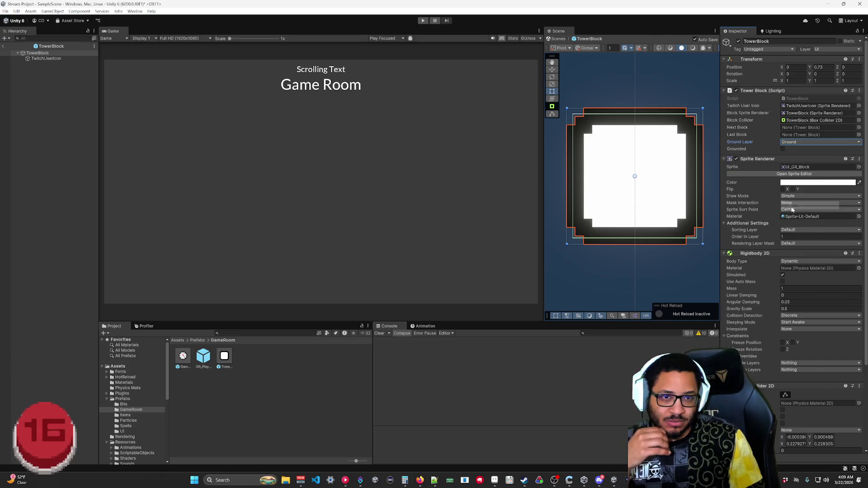
{"action": "left_click", "coordinate": [783, 149]}
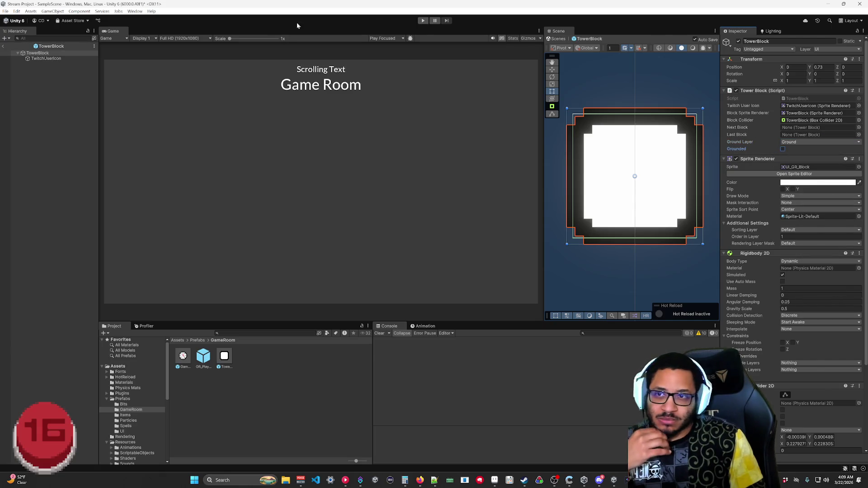
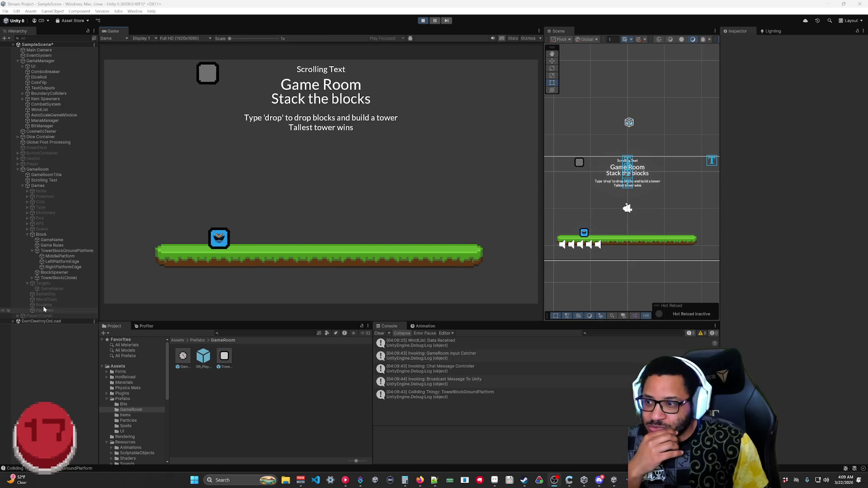
Select the dropped TowerBlock(Clone), frame it in the Scene view, and inspect TowerBlockGroundPlatform.
{"action": "left_click", "coordinate": [55, 278]}
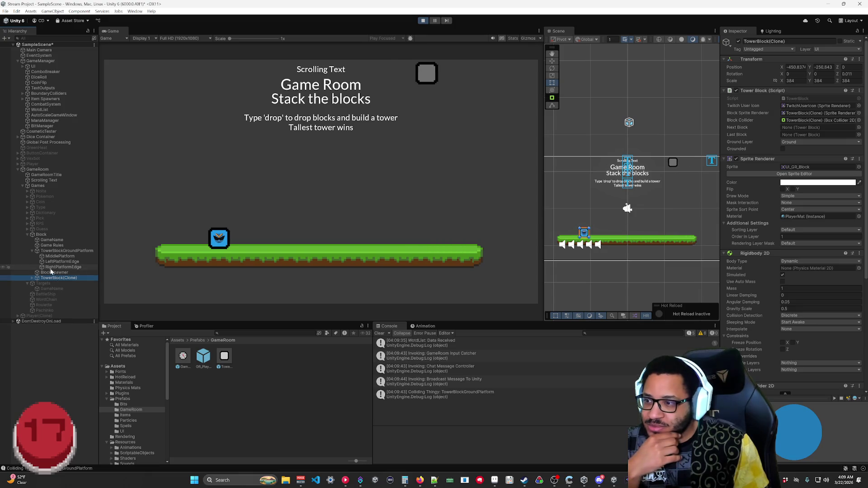
{"action": "scroll", "coordinate": [579, 291], "scroll_direction": "up", "scroll_amount": 10}
{"action": "left_click_drag", "start_coordinate": [587, 182], "coordinate": [585, 148]}
{"action": "key", "text": "f"}
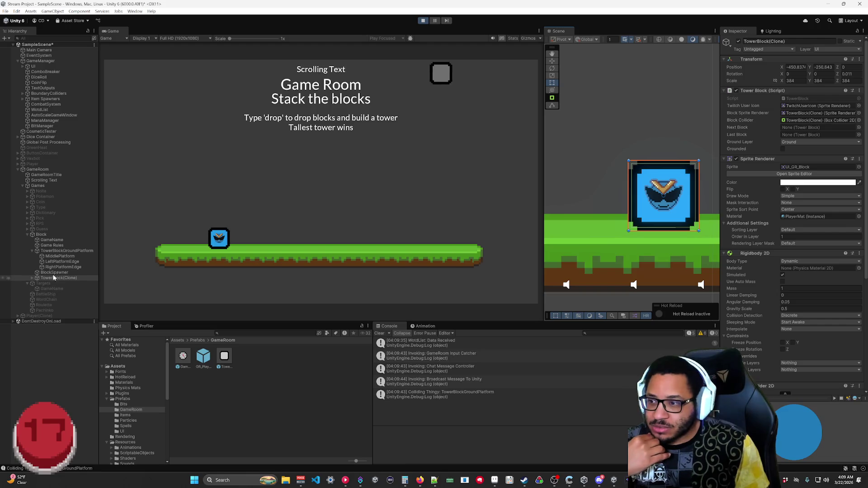
{"action": "left_click", "coordinate": [59, 251]}
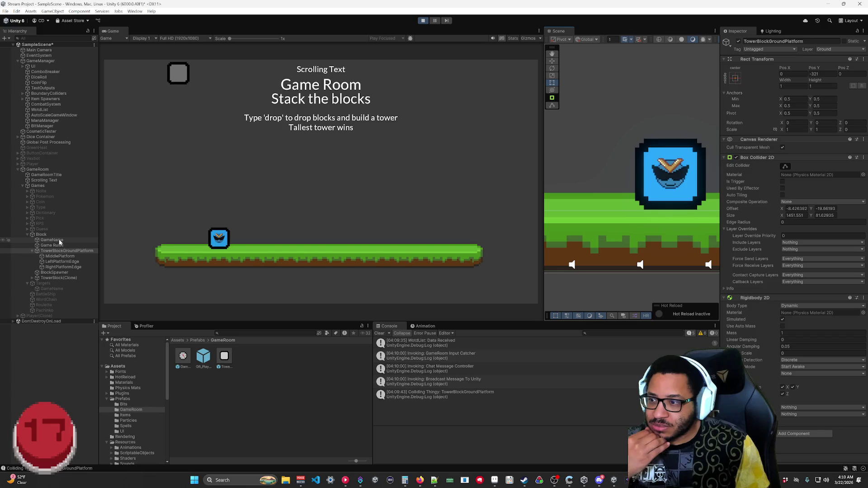
Select both block and ground platform, zoom onto their contact corner, then stop the game.
{"action": "left_click", "coordinate": [62, 278]}
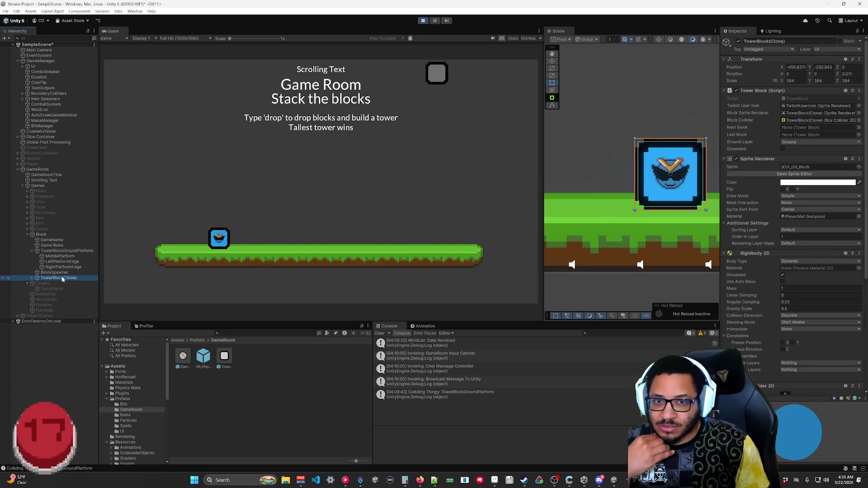
{"action": "left_click", "coordinate": [55, 251], "text": "ctrl"}
{"action": "scroll", "coordinate": [627, 220], "scroll_direction": "up", "scroll_amount": 5}
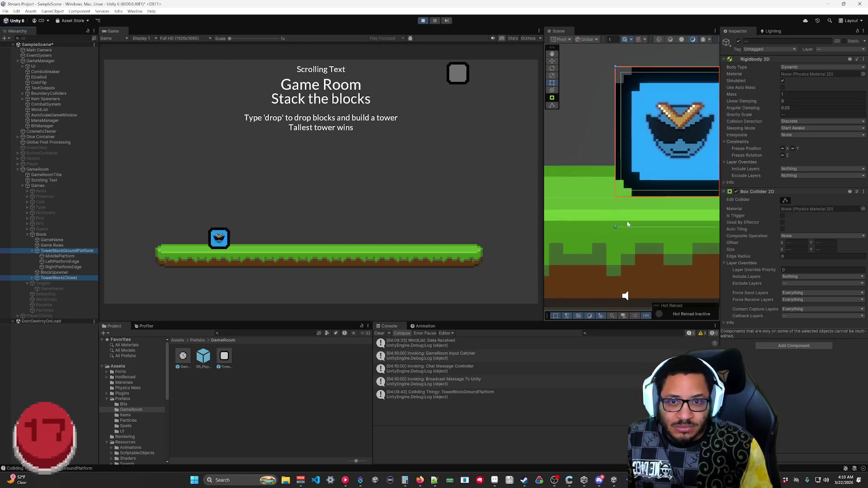
{"action": "scroll", "coordinate": [637, 208], "scroll_direction": "down", "scroll_amount": 3}
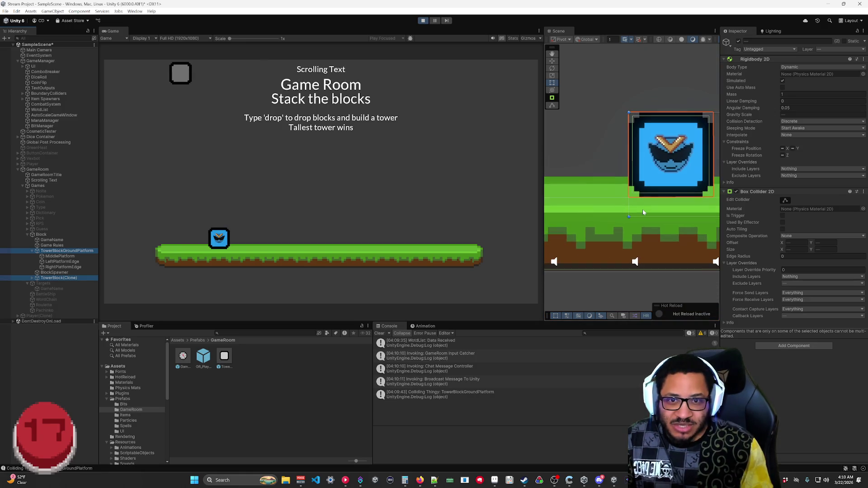
{"action": "scroll", "coordinate": [642, 212], "scroll_direction": "up", "scroll_amount": 5}
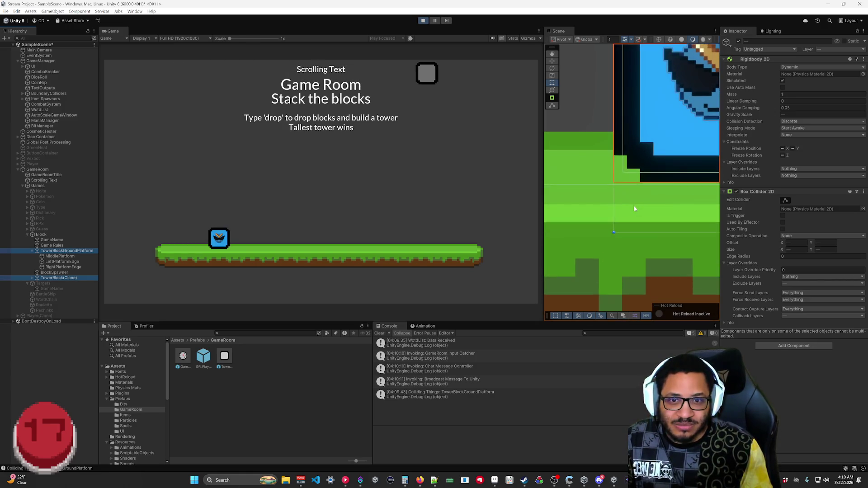
{"action": "left_click_drag", "start_coordinate": [643, 189], "coordinate": [591, 252]}
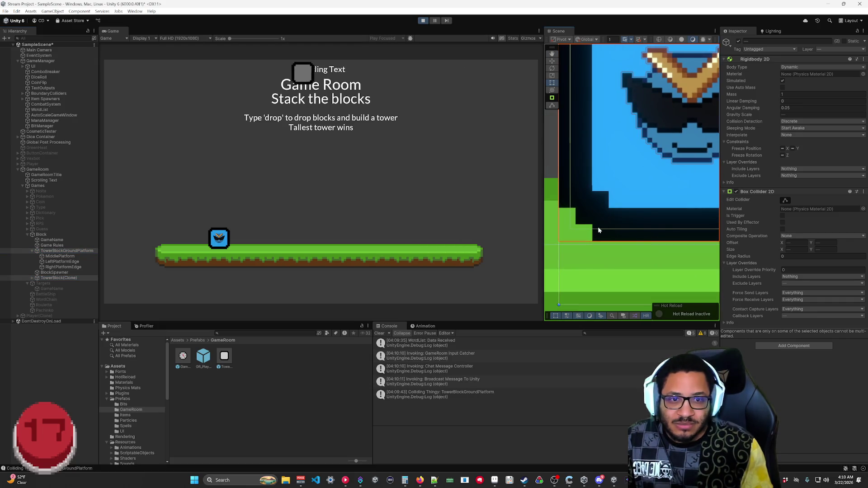
{"action": "left_click", "coordinate": [423, 21]}
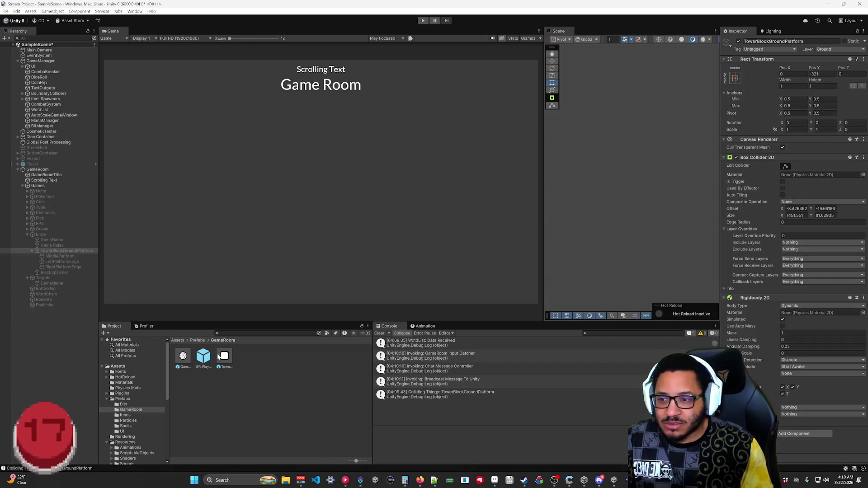
Run the game and frame the newly spawned TowerBlock(Clone) in the Scene view.
{"action": "left_click", "coordinate": [423, 21]}
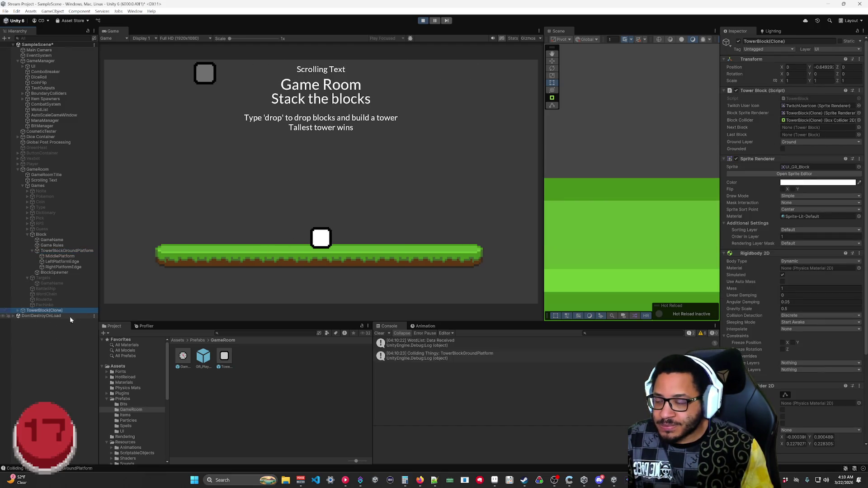
{"action": "double_click", "coordinate": [43, 310]}
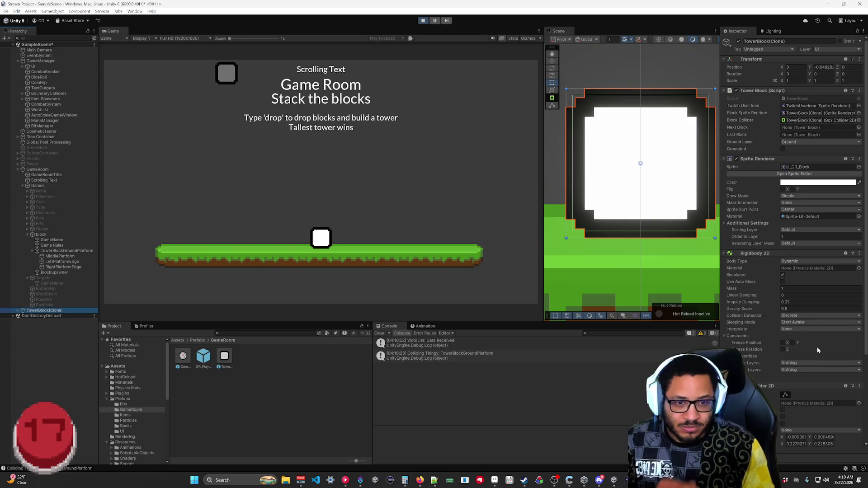
{"action": "scroll", "coordinate": [818, 347], "scroll_direction": "down", "scroll_amount": 3}
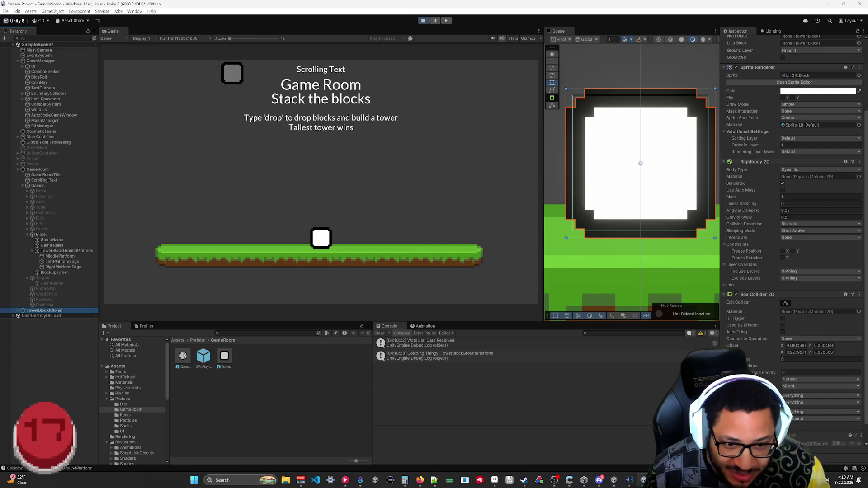
{"action": "left_click", "coordinate": [808, 386]}
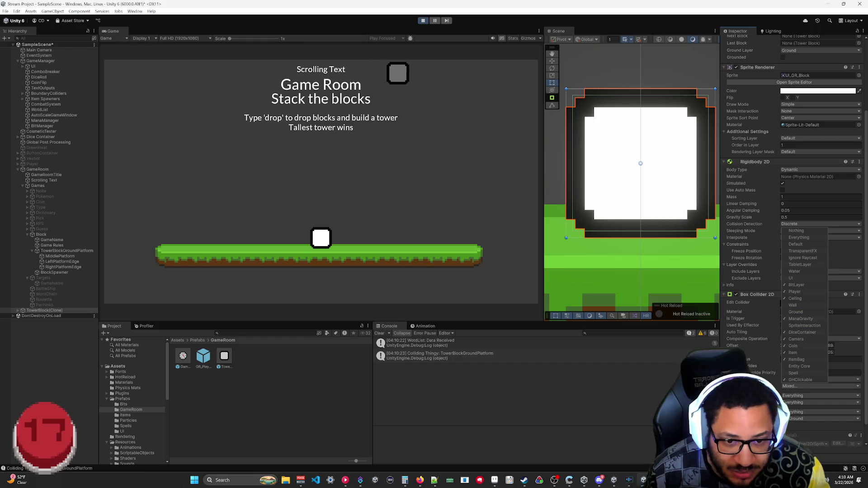
Reset the block collider's layer mask to Nothing, tick Ground and UI, then exit play mode.
{"action": "key", "text": "Escape"}
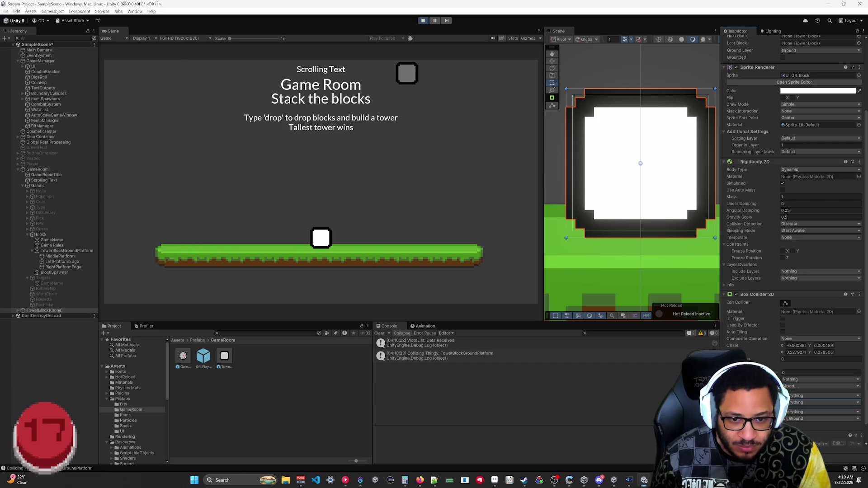
{"action": "left_click", "coordinate": [798, 386]}
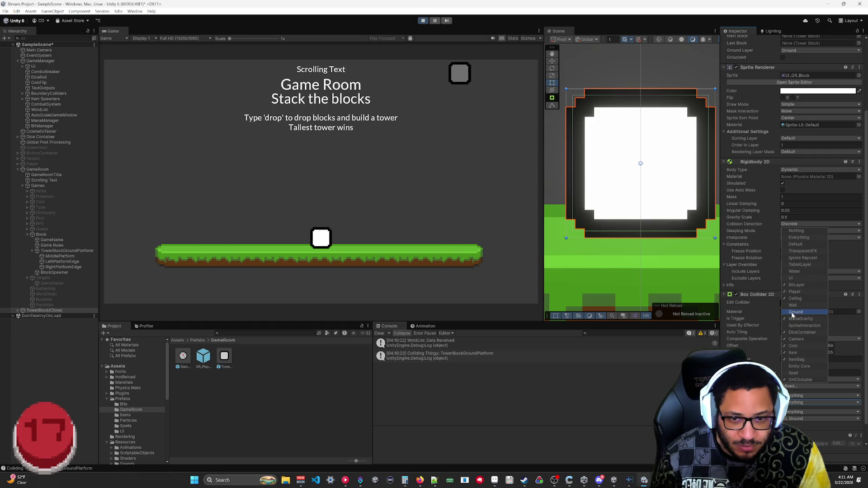
{"action": "left_click", "coordinate": [796, 230]}
{"action": "left_click", "coordinate": [798, 379]}
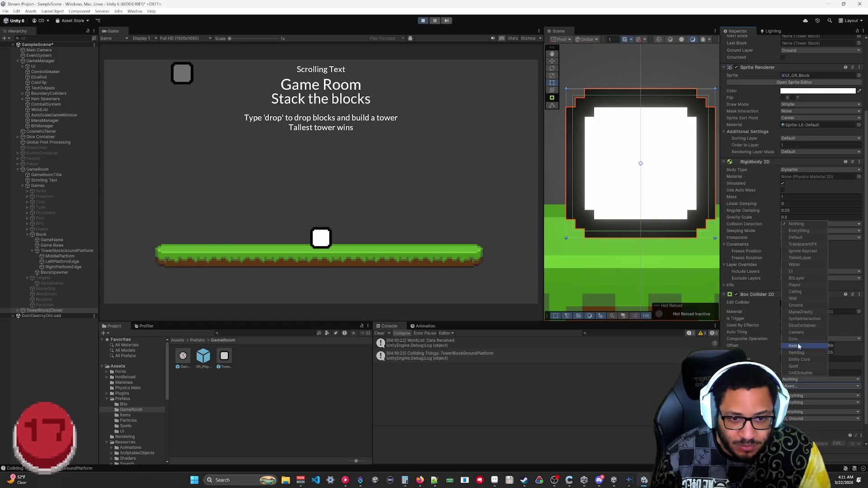
{"action": "left_click", "coordinate": [801, 306]}
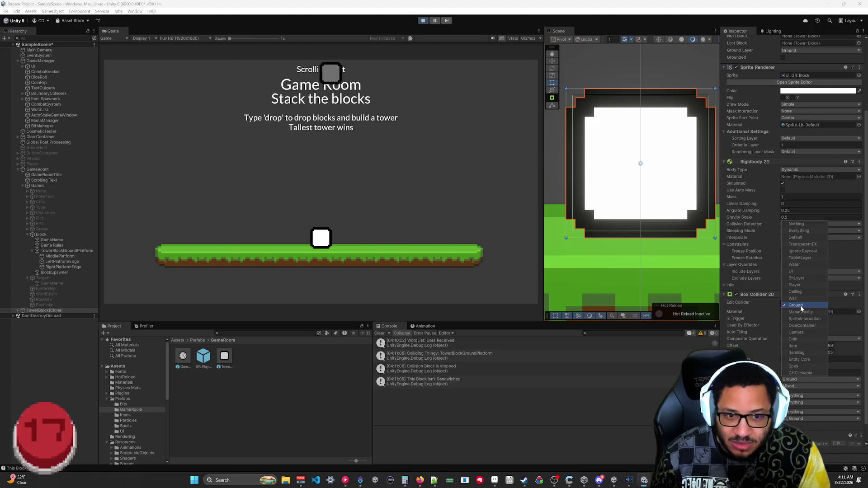
{"action": "left_click", "coordinate": [802, 271]}
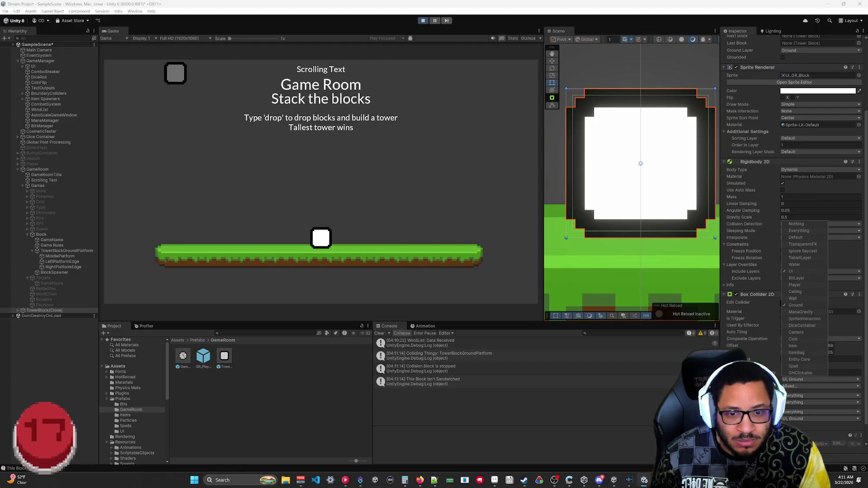
{"action": "key", "text": "Escape"}
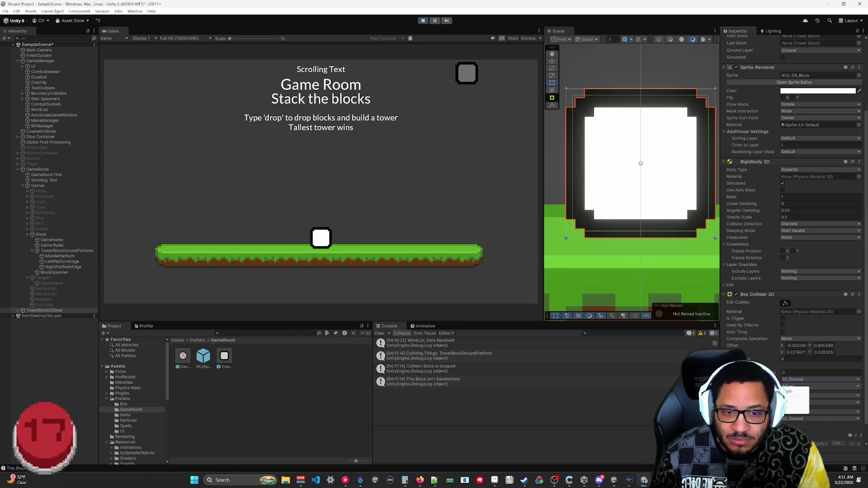
{"action": "right_click", "coordinate": [751, 382]}
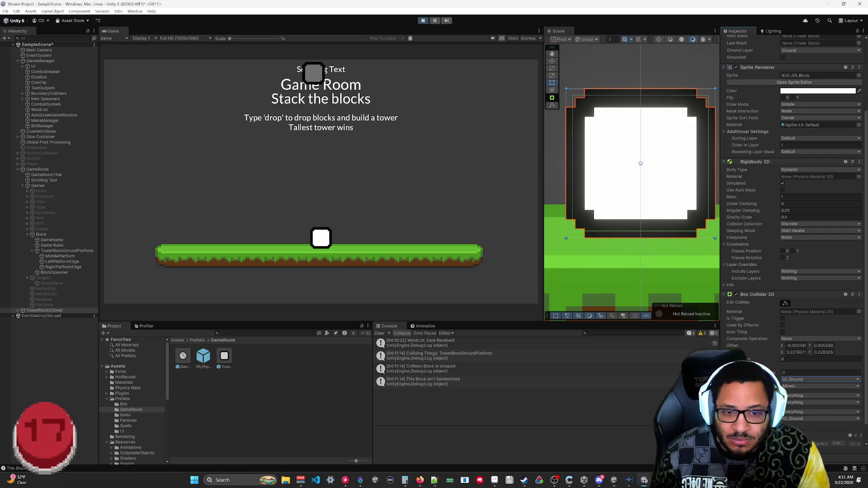
{"action": "key", "text": "ctrl+p"}
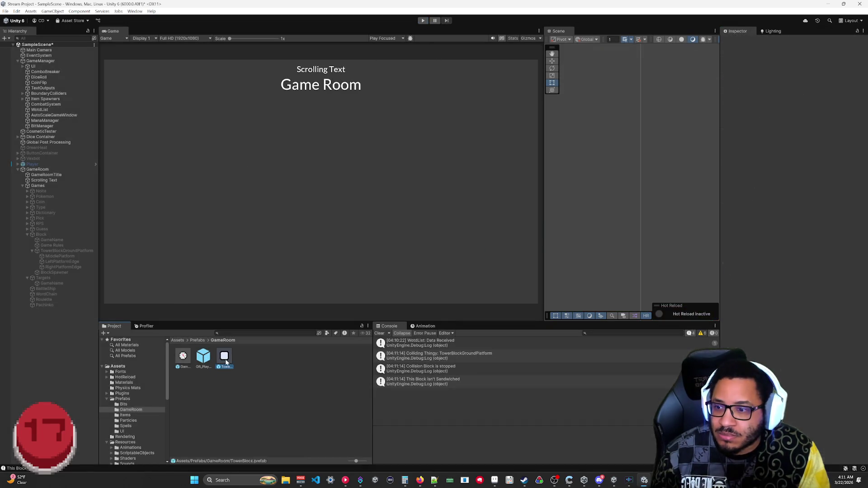
Edit the TowerBlock prefab's Box Collider 2D layer mask (UI and Ground), then leave prefab mode and play.
{"action": "double_click", "coordinate": [225, 358]}
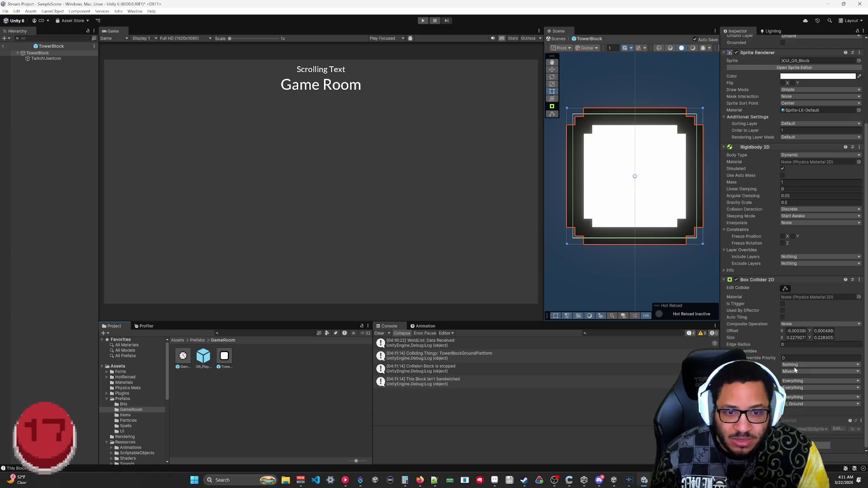
{"action": "left_click", "coordinate": [796, 365]}
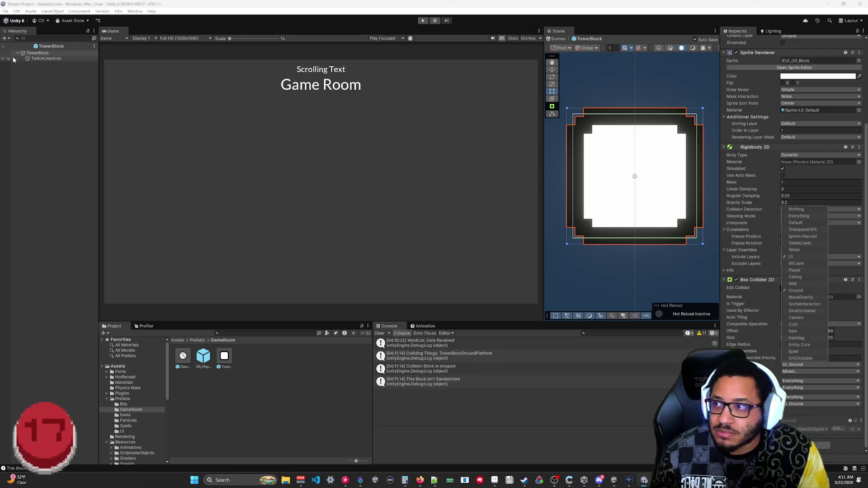
{"action": "left_click", "coordinate": [3, 46]}
{"action": "key", "text": "ctrl+p"}
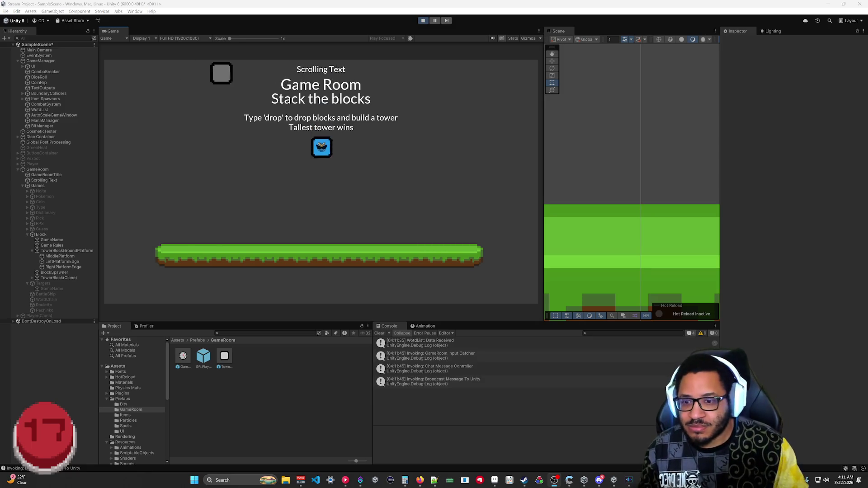
Select the new TowerBlock(Clone), check its vertical position, and clear the Console.
{"action": "left_click", "coordinate": [56, 279]}
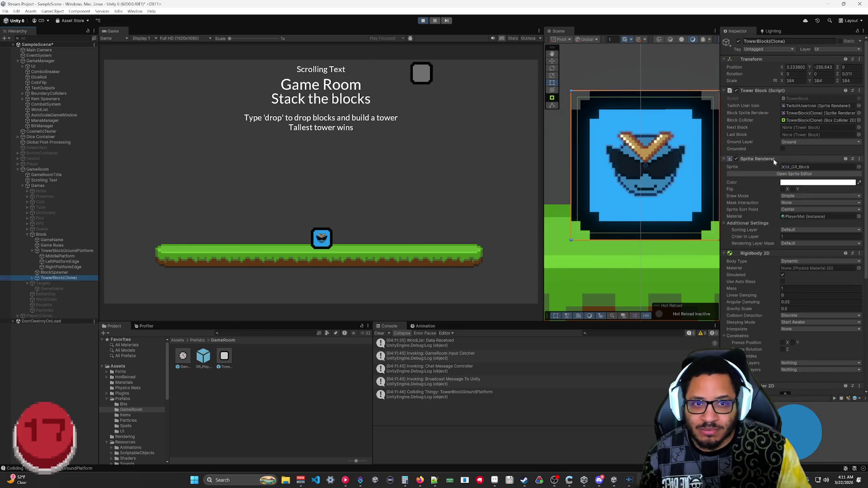
{"action": "left_click", "coordinate": [812, 67]}
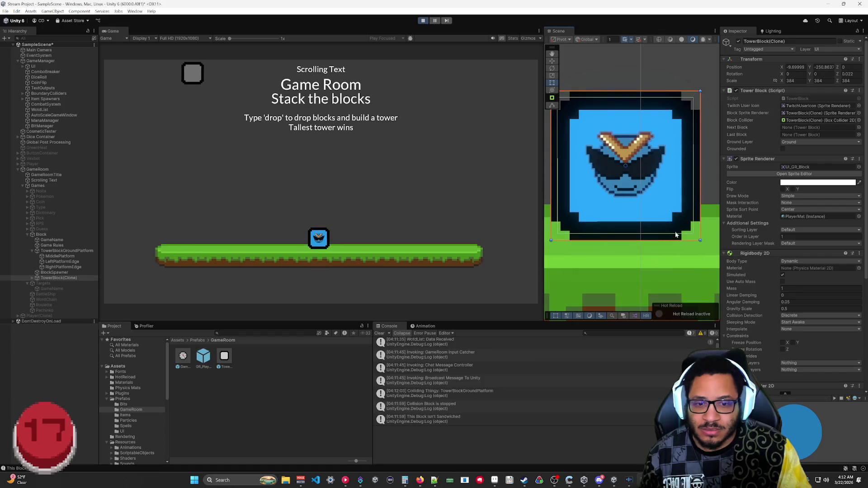
{"action": "left_click", "coordinate": [379, 333]}
Drag the block down into the ground and back onto the platform, then stop the game.
{"action": "mouse_move", "coordinate": [659, 194]}
{"action": "left_mouse_down"}
{"action": "mouse_move", "coordinate": [651, 304]}
{"action": "mouse_move", "coordinate": [645, 319]}
{"action": "mouse_move", "coordinate": [648, 281]}
{"action": "mouse_move", "coordinate": [641, 333]}
{"action": "mouse_move", "coordinate": [634, 328]}
{"action": "left_mouse_up"}
{"action": "scroll", "coordinate": [634, 276], "scroll_direction": "down", "scroll_amount": 3}
{"action": "left_click_drag", "start_coordinate": [636, 136], "coordinate": [636, 189]}
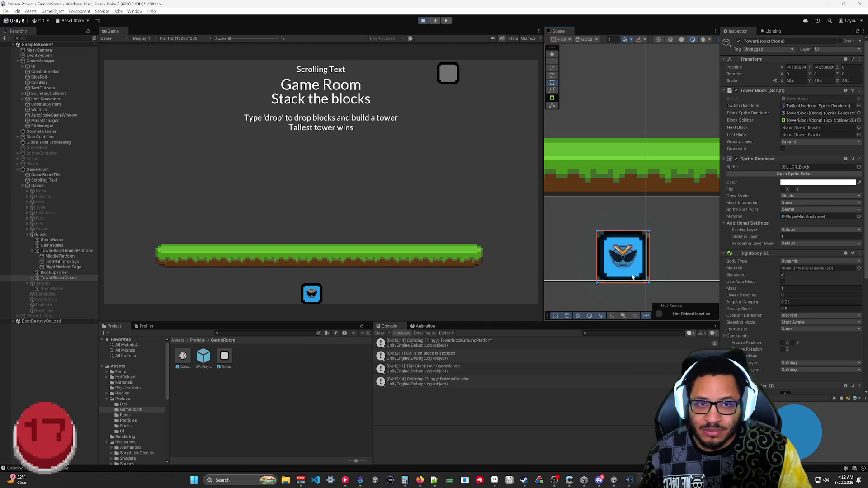
{"action": "mouse_move", "coordinate": [632, 281]}
{"action": "left_mouse_down"}
{"action": "mouse_move", "coordinate": [626, 173]}
{"action": "mouse_move", "coordinate": [640, 144]}
{"action": "left_mouse_up"}
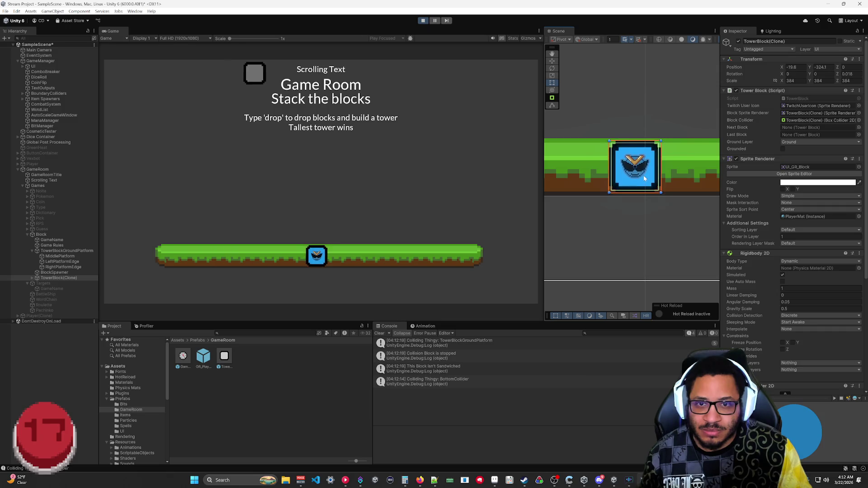
{"action": "left_click_drag", "start_coordinate": [637, 253], "coordinate": [626, 129]}
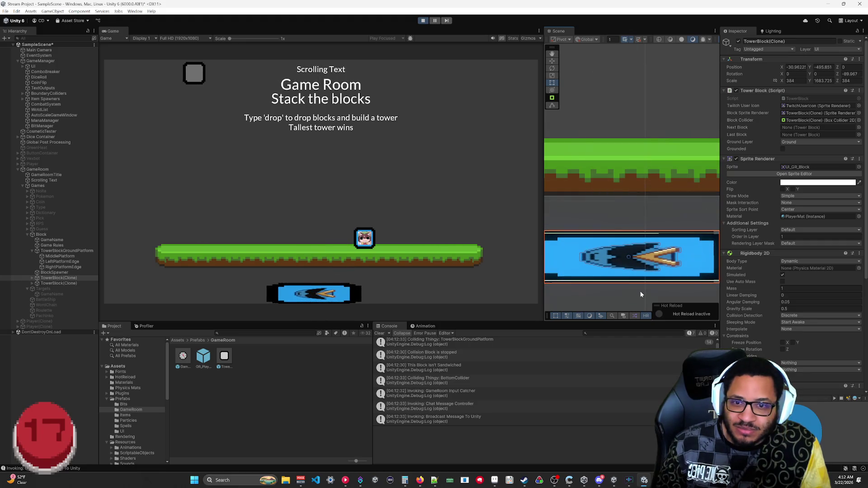
{"action": "key", "text": "ctrl+p"}
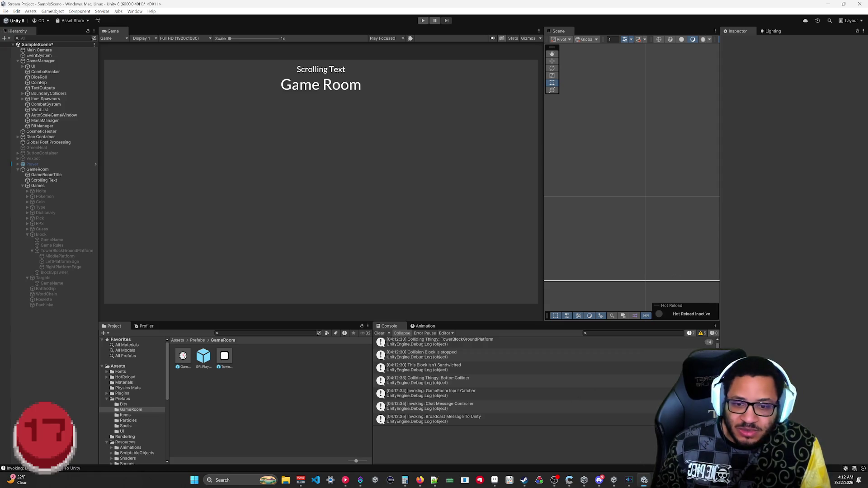
{"action": "key", "text": "alt+Tab"}
{"action": "scroll", "coordinate": [509, 207], "scroll_direction": "down", "scroll_amount": 5}
{"action": "scroll", "coordinate": [510, 207], "scroll_direction": "up", "scroll_amount": 6}
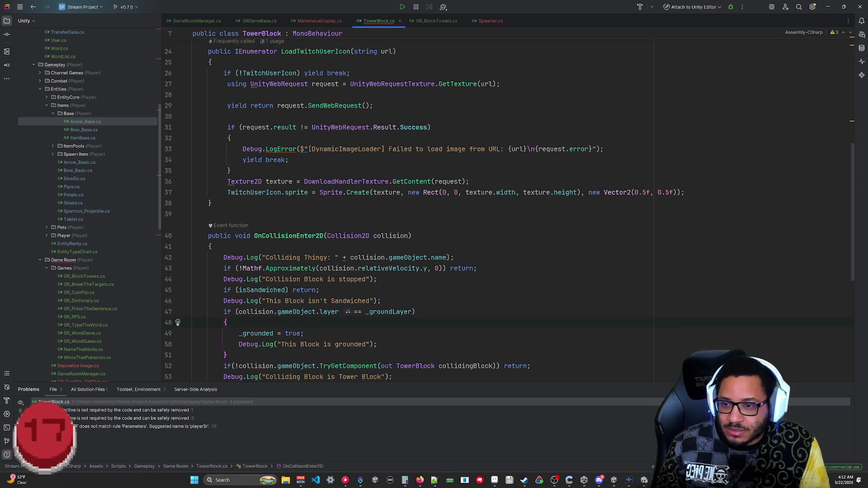
{"action": "scroll", "coordinate": [407, 318], "scroll_direction": "up", "scroll_amount": 10}
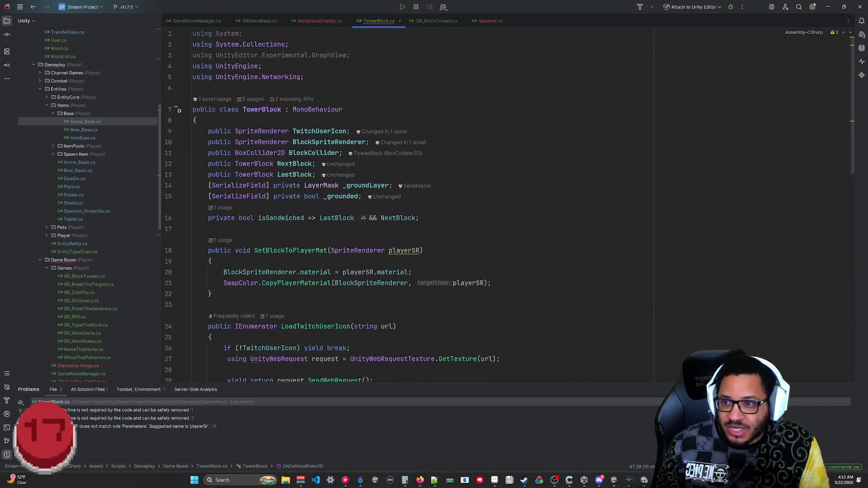
{"action": "scroll", "coordinate": [407, 204], "scroll_direction": "down", "scroll_amount": 15}
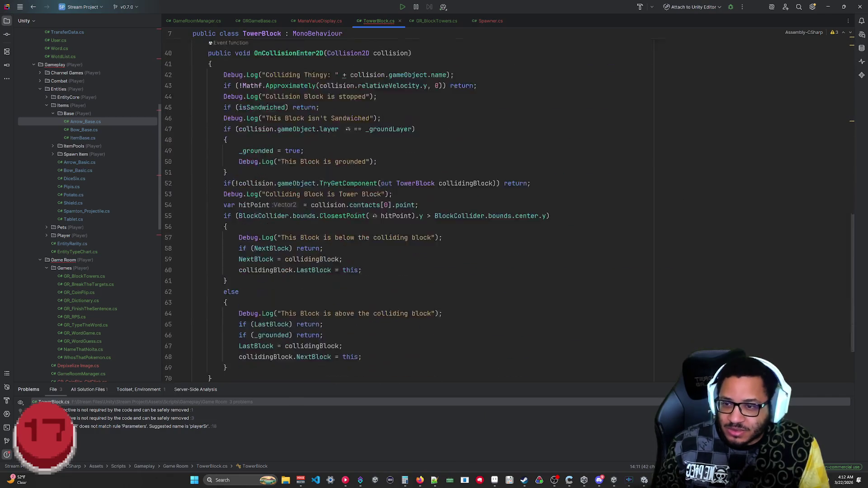
{"action": "scroll", "coordinate": [407, 203], "scroll_direction": "up", "scroll_amount": 8}
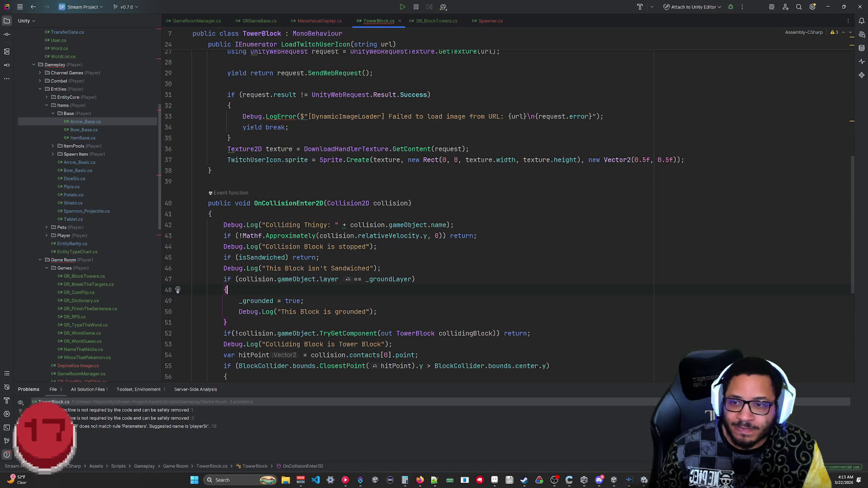
{"action": "scroll", "coordinate": [453, 217], "scroll_direction": "down", "scroll_amount": 3}
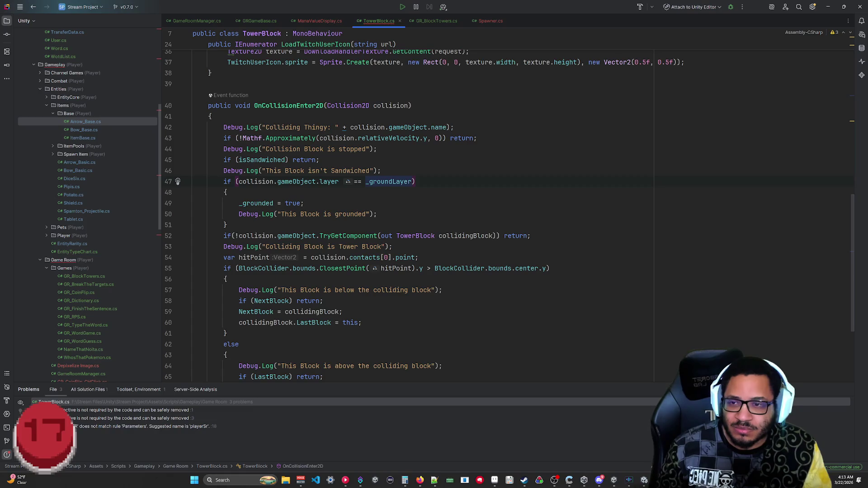
{"action": "type", "text": "."}
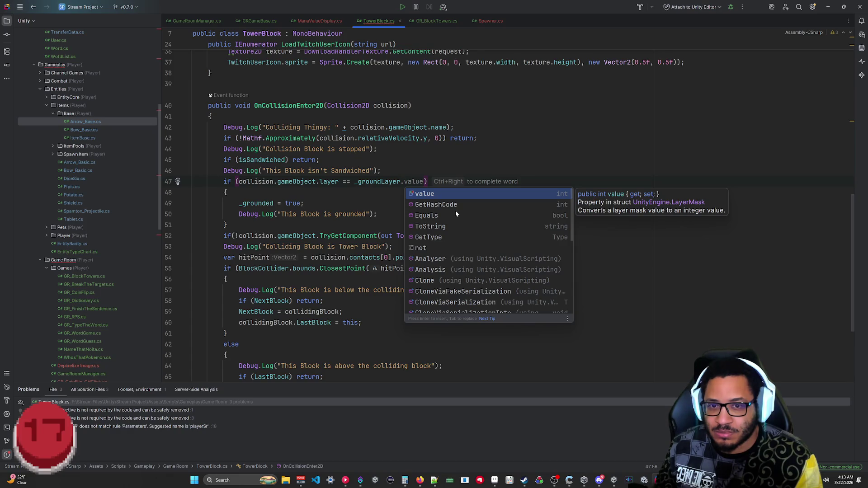
Complete the layer check with _groundLayer.value and dismiss the documentation popup.
{"action": "key", "text": "Return"}
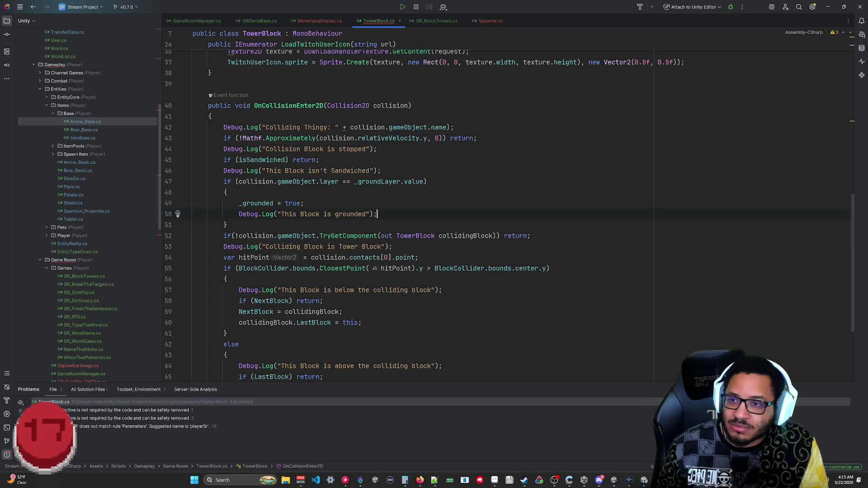
{"action": "mouse_move", "coordinate": [329, 182]}
{"action": "left_click", "coordinate": [305, 204]}
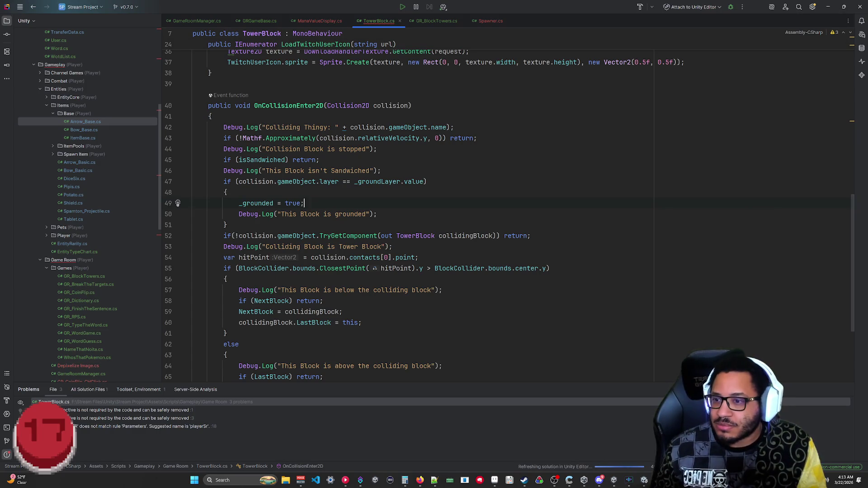
{"action": "scroll", "coordinate": [372, 37], "scroll_direction": "down", "scroll_amount": 2}
{"action": "scroll", "coordinate": [372, 37], "scroll_direction": "up", "scroll_amount": 10}
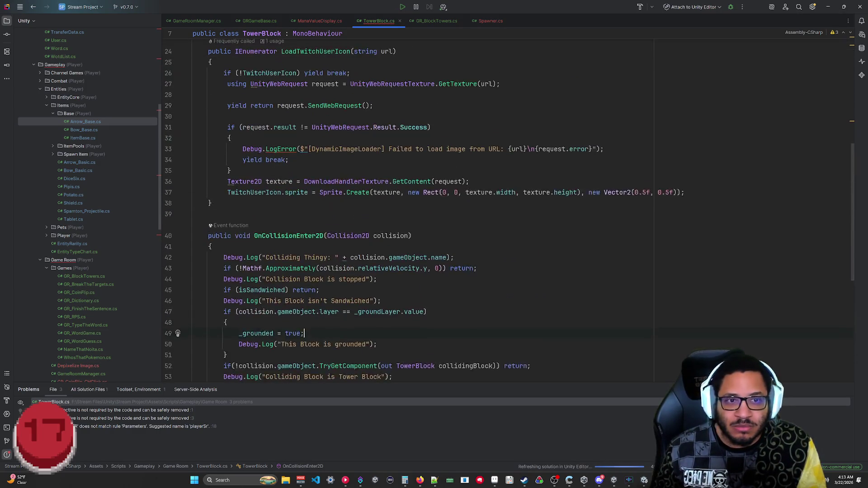
{"action": "scroll", "coordinate": [372, 37], "scroll_direction": "down", "scroll_amount": 10}
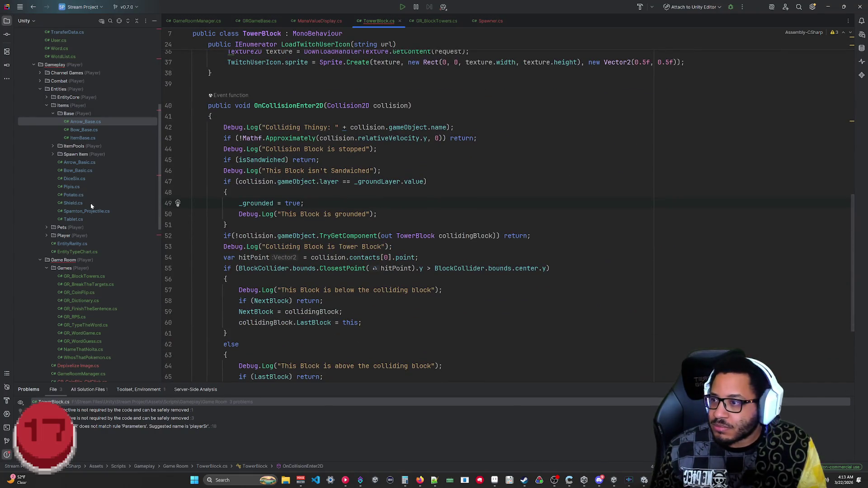
Collapse the Games folder, toggle the project panel, and review the grounded block's braces.
{"action": "left_click", "coordinate": [47, 268]}
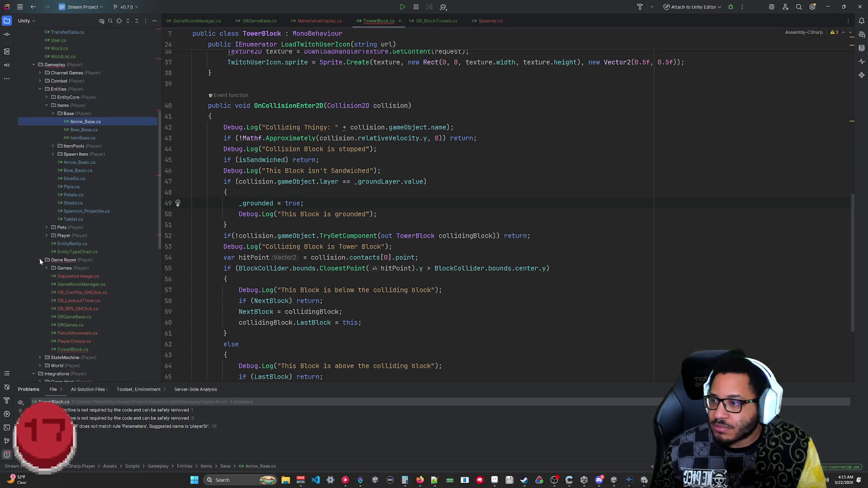
{"action": "scroll", "coordinate": [98, 300], "scroll_direction": "down", "scroll_amount": 5}
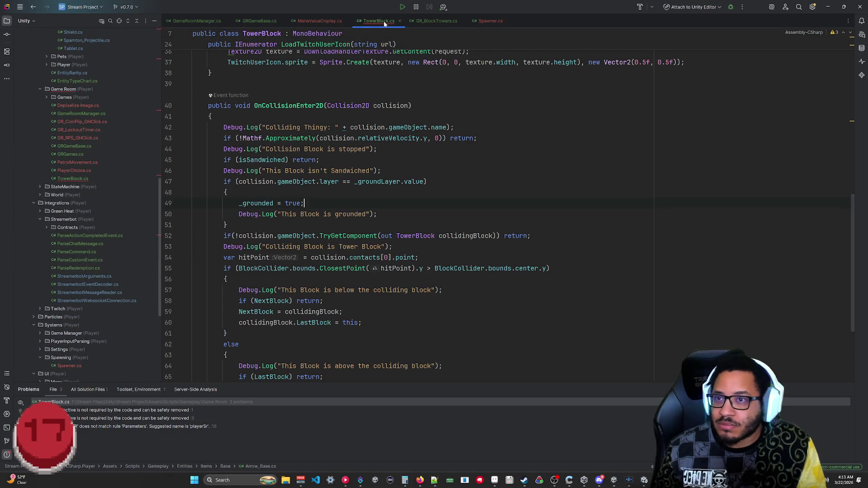
{"action": "double_click", "coordinate": [379, 21]}
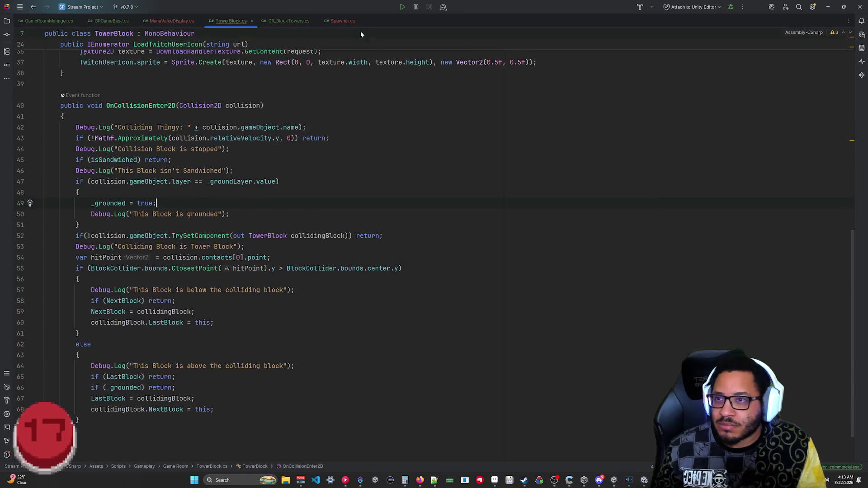
{"action": "left_click", "coordinate": [7, 21]}
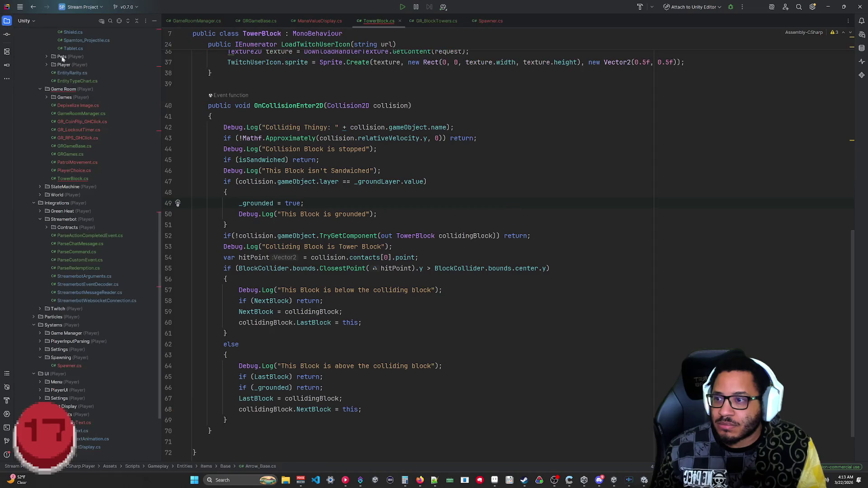
{"action": "scroll", "coordinate": [407, 248], "scroll_direction": "down", "scroll_amount": 2}
{"action": "scroll", "coordinate": [407, 249], "scroll_direction": "up", "scroll_amount": 7}
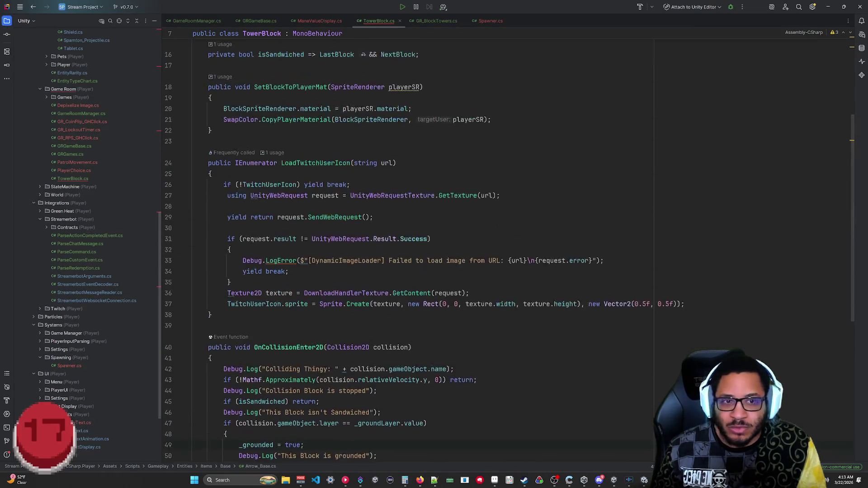
{"action": "left_click", "coordinate": [227, 370]}
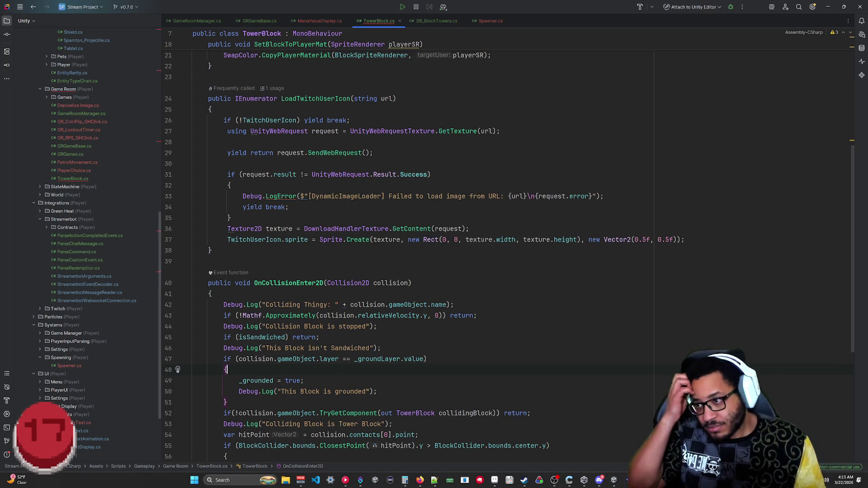
{"action": "scroll", "coordinate": [407, 249], "scroll_direction": "down", "scroll_amount": 7}
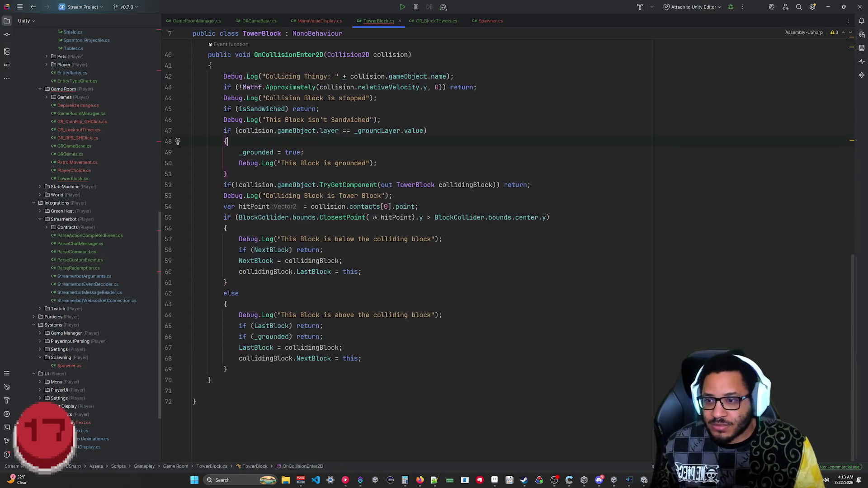
Find the GraphView error under All Solution Files in Problems and delete that using line.
{"action": "left_click", "coordinate": [7, 455]}
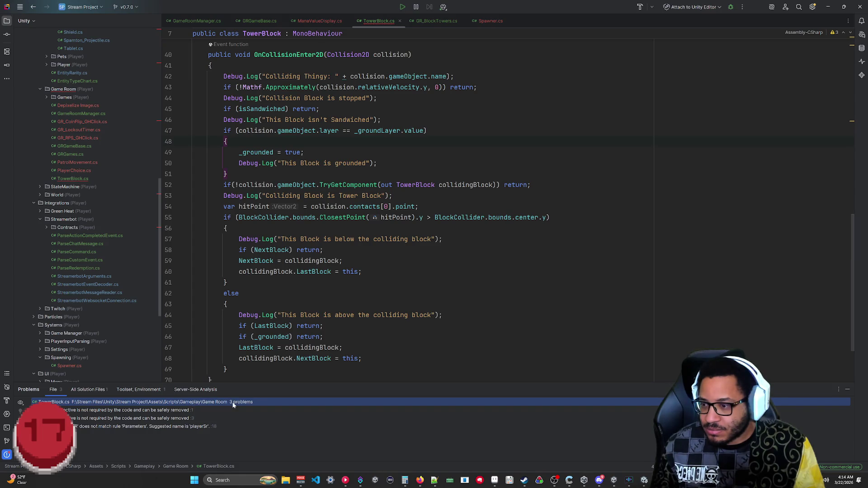
{"action": "left_click", "coordinate": [86, 390]}
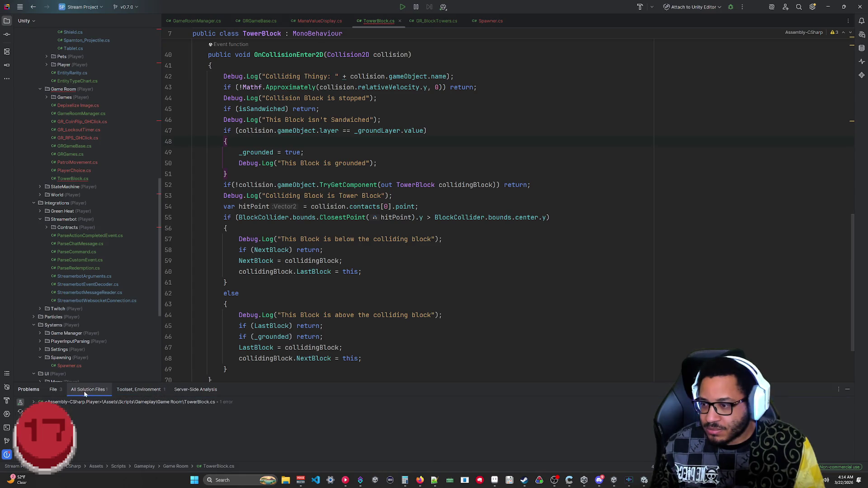
{"action": "double_click", "coordinate": [140, 403]}
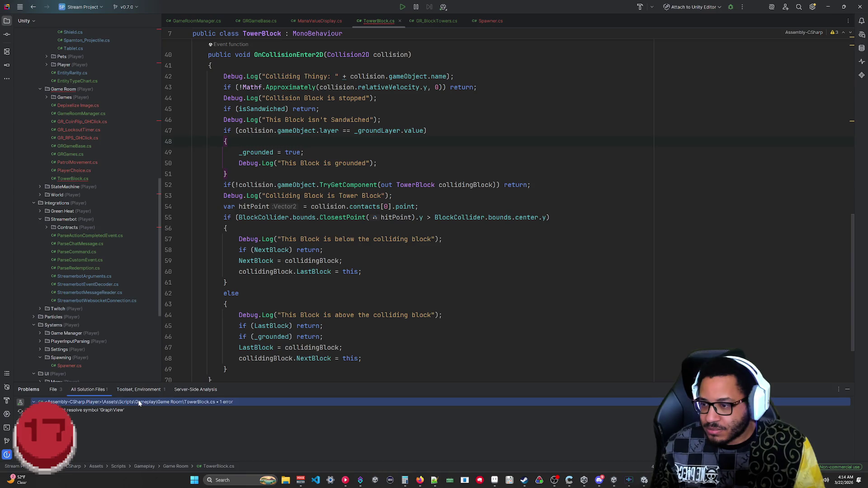
{"action": "double_click", "coordinate": [99, 410]}
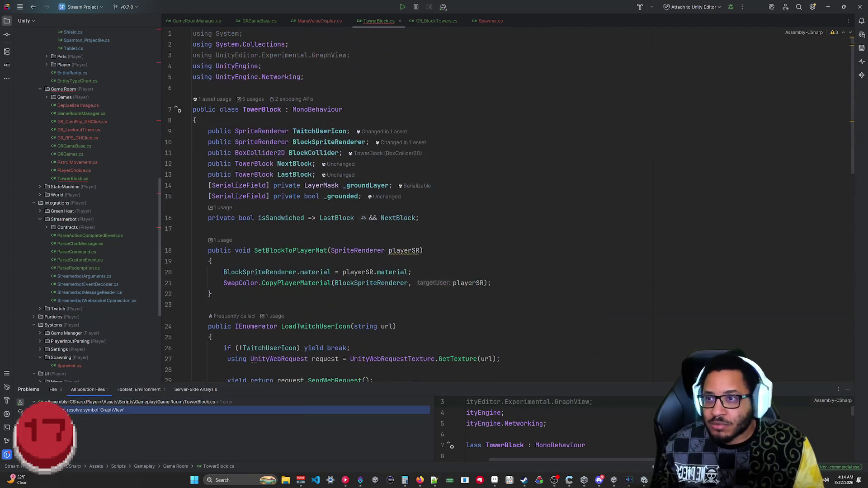
{"action": "key", "text": "Delete"}
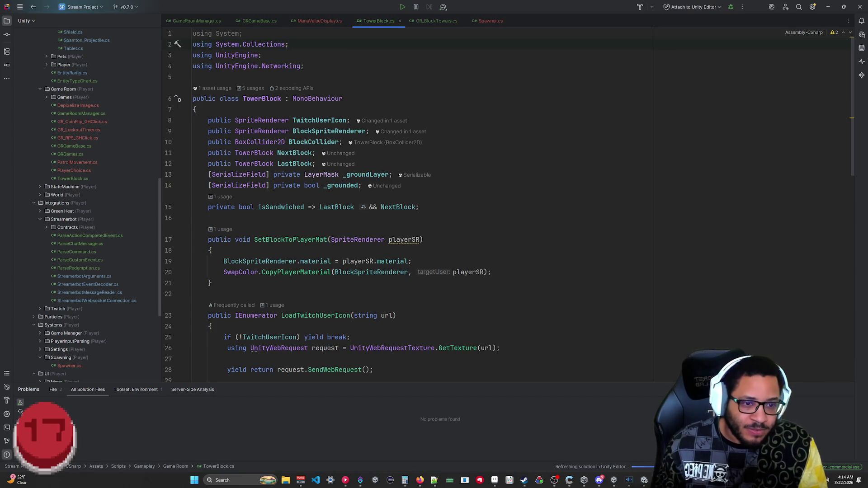
{"action": "left_click", "coordinate": [828, 7]}
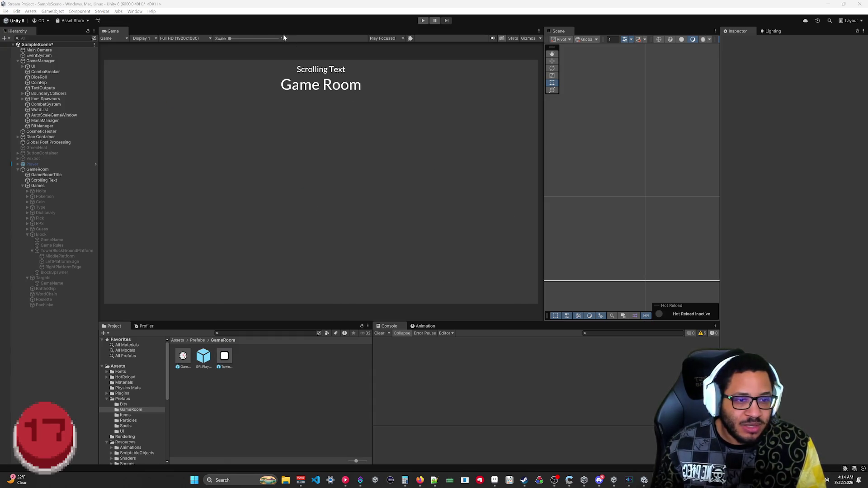
Play, select the spawned TowerBlock(Clone), drag it against the platform, then stop play mode.
{"action": "left_click", "coordinate": [424, 21]}
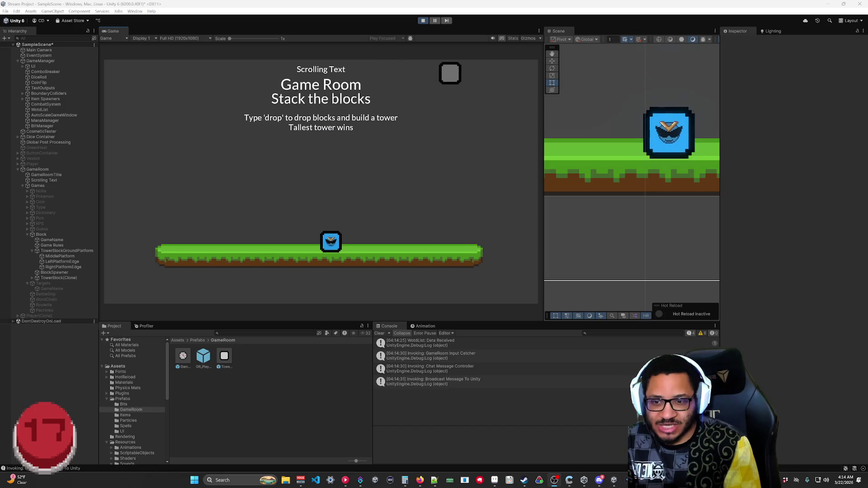
{"action": "left_click", "coordinate": [58, 277]}
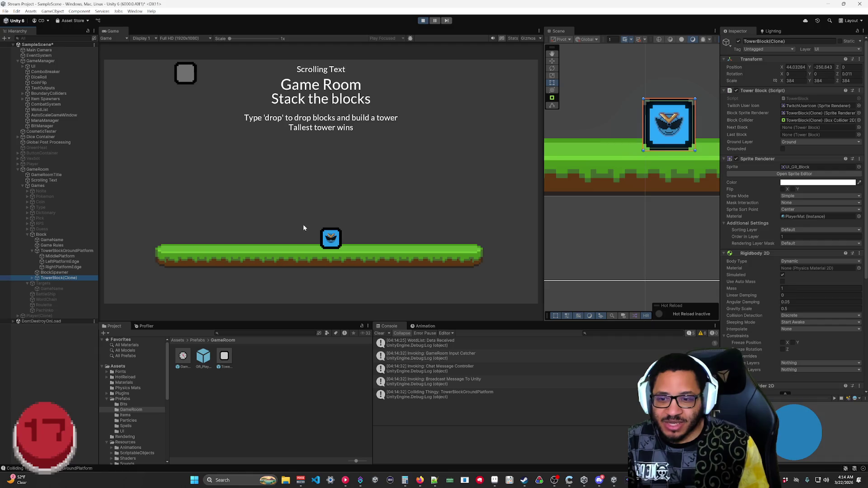
{"action": "mouse_move", "coordinate": [678, 111]}
{"action": "left_mouse_down"}
{"action": "mouse_move", "coordinate": [645, 243]}
{"action": "mouse_move", "coordinate": [647, 152]}
{"action": "left_mouse_up"}
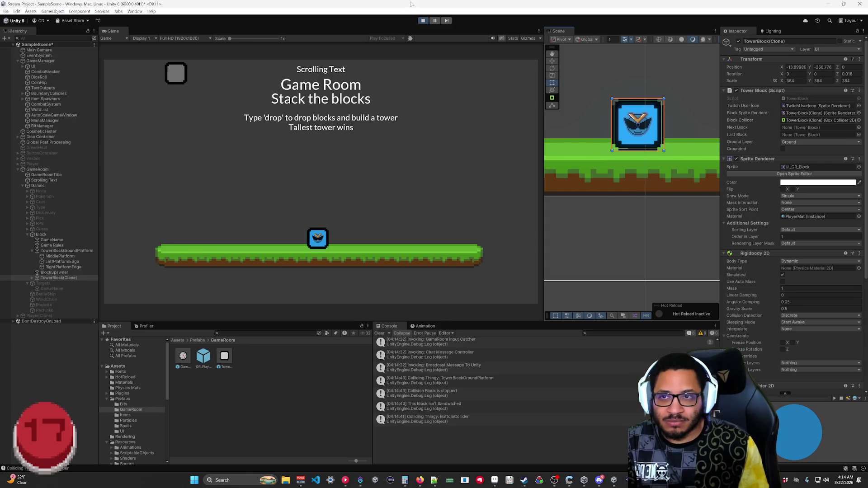
{"action": "left_click", "coordinate": [422, 20]}
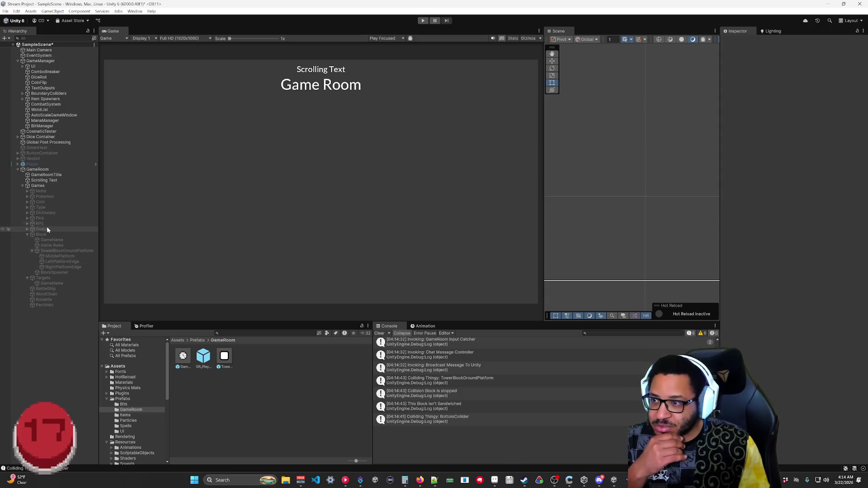
Activate the Player object and open its Ground Sensors script in Rider.
{"action": "left_click", "coordinate": [18, 164]}
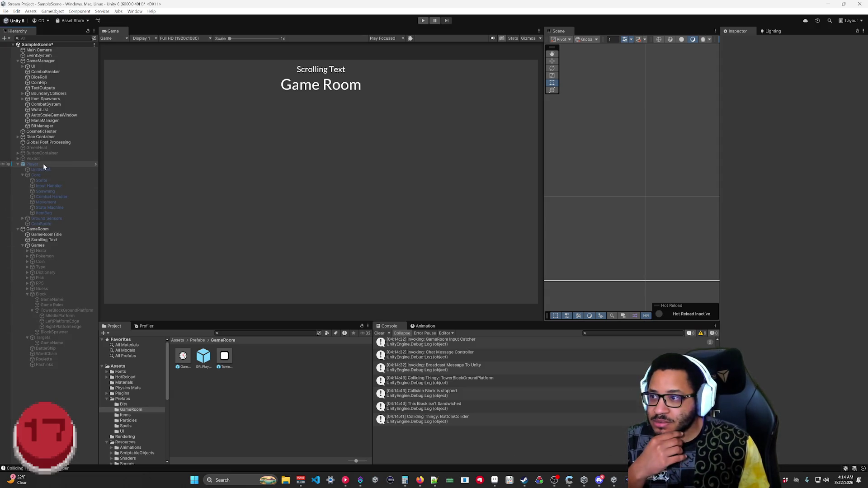
{"action": "left_click", "coordinate": [43, 166]}
{"action": "left_click", "coordinate": [739, 41]}
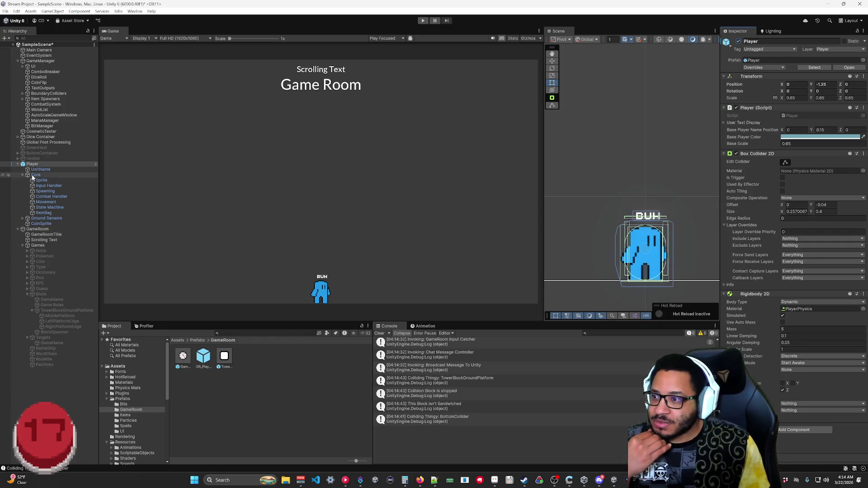
{"action": "left_click", "coordinate": [23, 218]}
{"action": "left_click", "coordinate": [47, 218]}
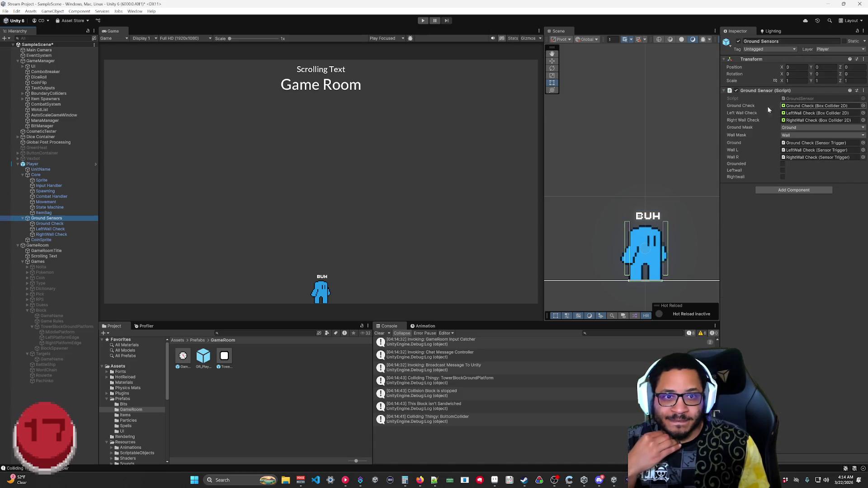
{"action": "double_click", "coordinate": [800, 98]}
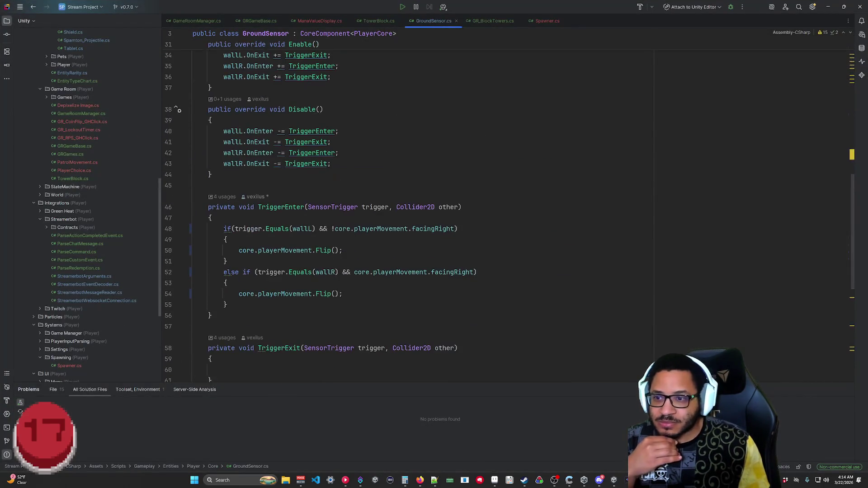
Read through GroundSensor's CheckGround and CheckWall overlap checks, then minimize Rider.
{"action": "scroll", "coordinate": [407, 203], "scroll_direction": "down", "scroll_amount": 5}
{"action": "scroll", "coordinate": [407, 204], "scroll_direction": "up", "scroll_amount": 4}
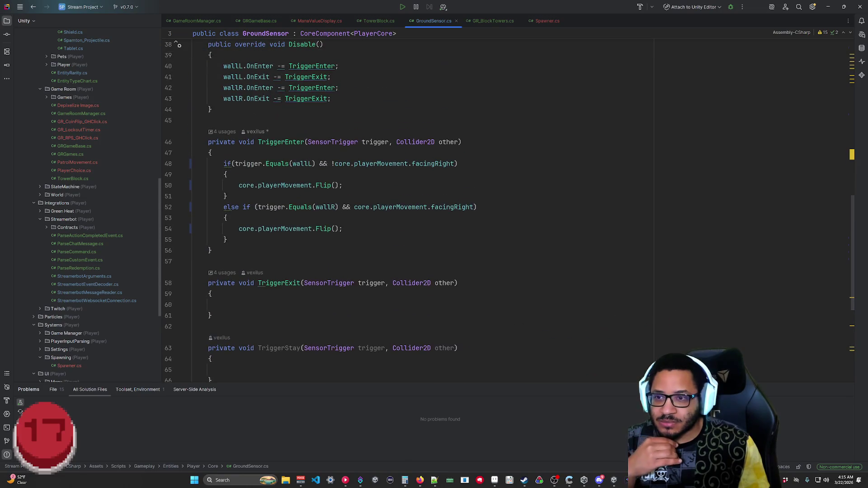
{"action": "scroll", "coordinate": [407, 204], "scroll_direction": "up", "scroll_amount": 8}
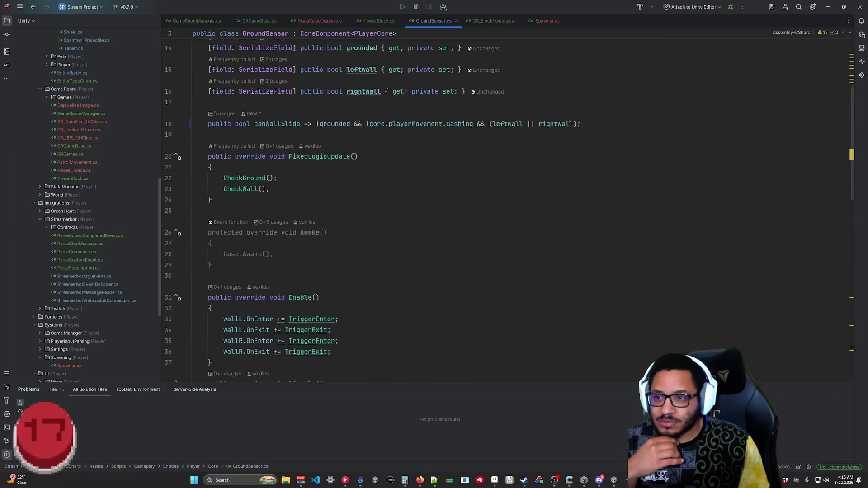
{"action": "scroll", "coordinate": [407, 204], "scroll_direction": "down", "scroll_amount": 15}
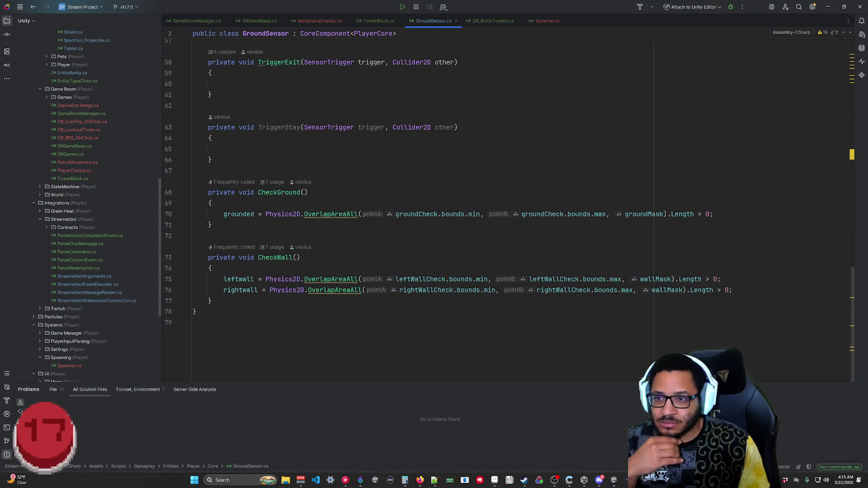
{"action": "key", "text": "shift+Home"}
{"action": "key", "text": "shift+Home"}
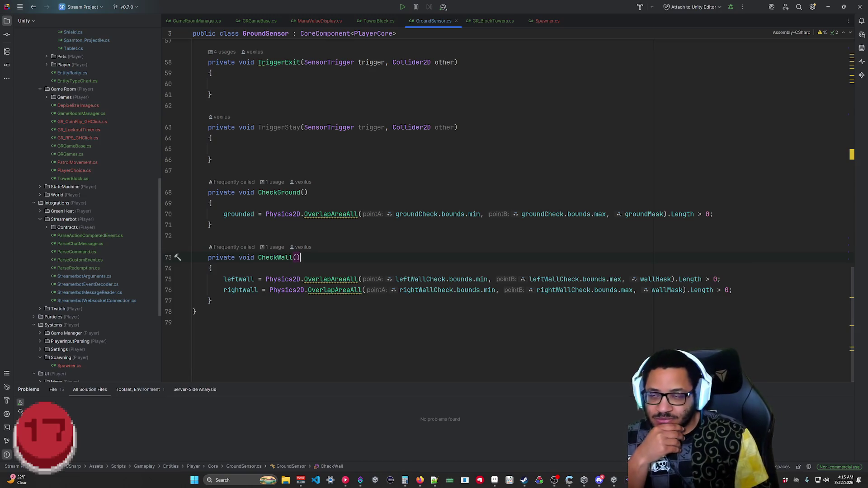
{"action": "scroll", "coordinate": [509, 210], "scroll_direction": "up", "scroll_amount": 8}
{"action": "scroll", "coordinate": [509, 210], "scroll_direction": "up", "scroll_amount": 12}
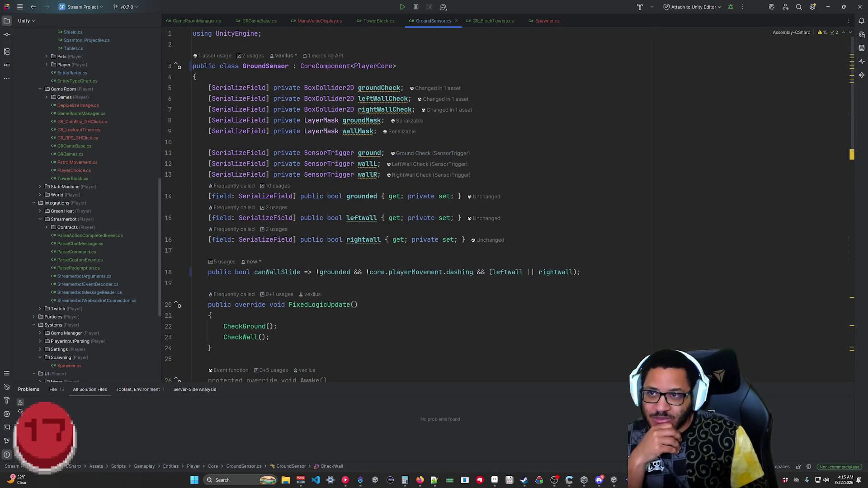
{"action": "scroll", "coordinate": [509, 210], "scroll_direction": "down", "scroll_amount": 18}
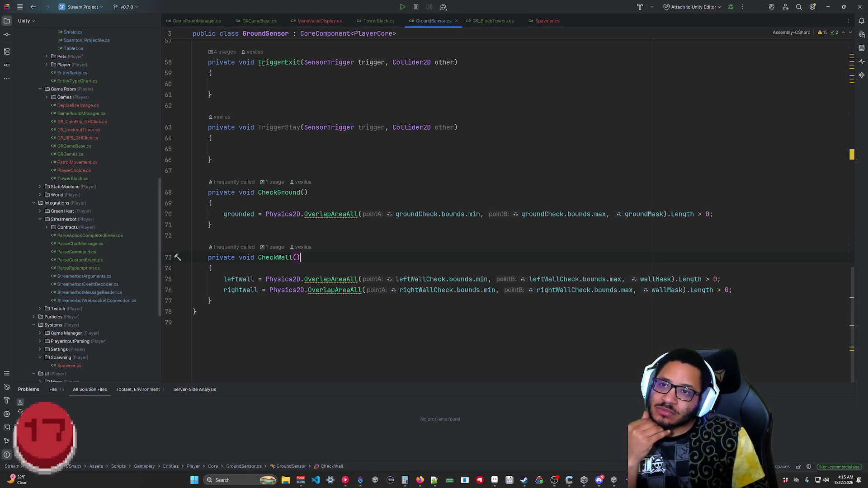
{"action": "left_click", "coordinate": [826, 8]}
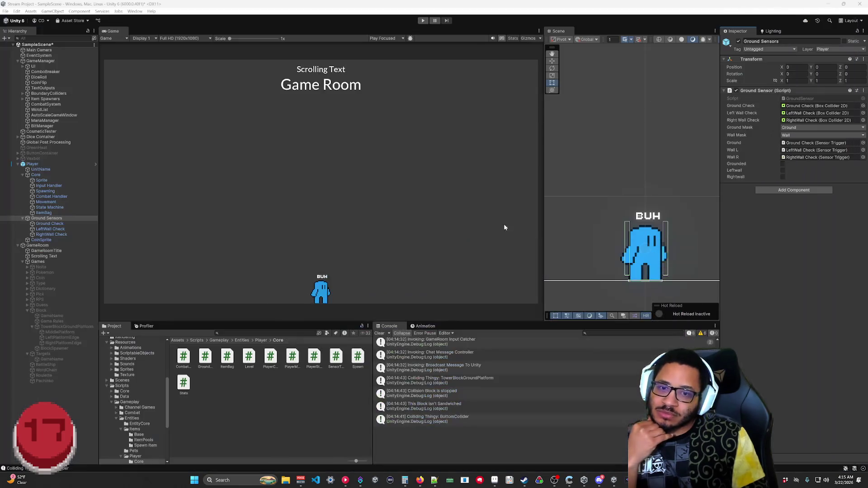
Deactivate the Player object in the Hierarchy and collapse its children.
{"action": "left_click", "coordinate": [33, 164]}
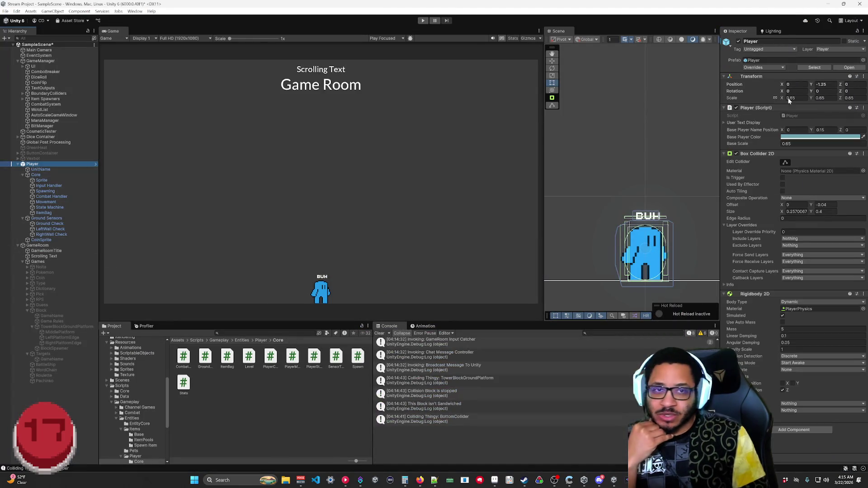
{"action": "left_click", "coordinate": [739, 42]}
{"action": "left_click", "coordinate": [18, 164]}
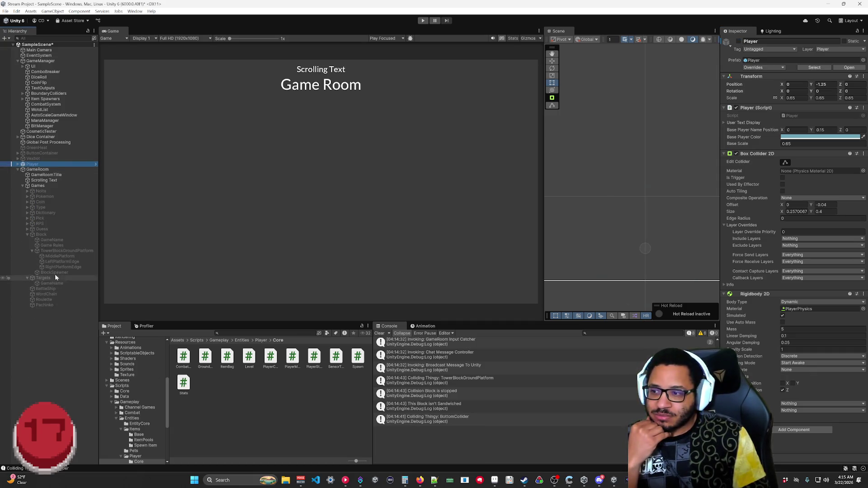
{"action": "scroll", "coordinate": [127, 367], "scroll_direction": "up", "scroll_amount": 5}
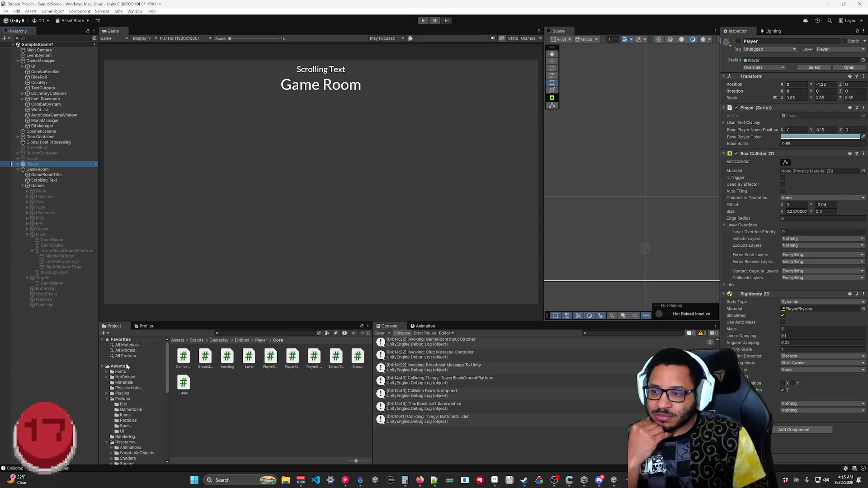
Set the TowerBlock prefab's Box Collider 2D to Is Trigger, start the game, and drag in a TowerBlock.
{"action": "left_click", "coordinate": [132, 410]}
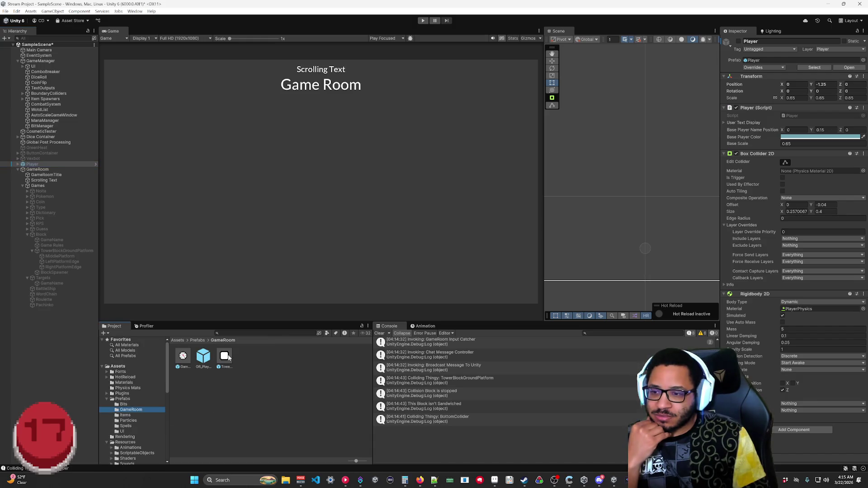
{"action": "double_click", "coordinate": [225, 357]}
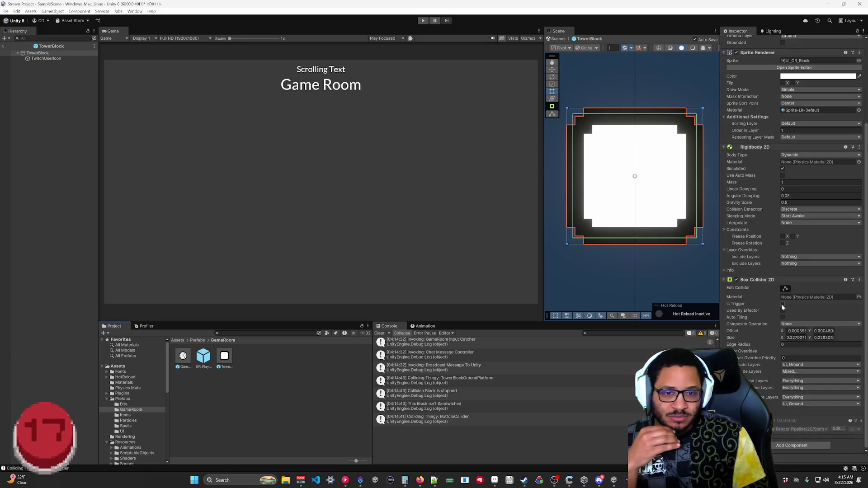
{"action": "left_click", "coordinate": [783, 304]}
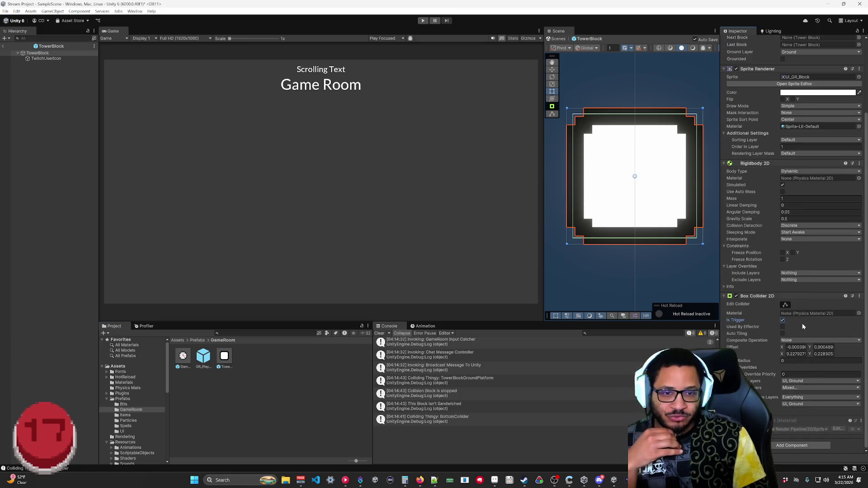
{"action": "left_click", "coordinate": [423, 21]}
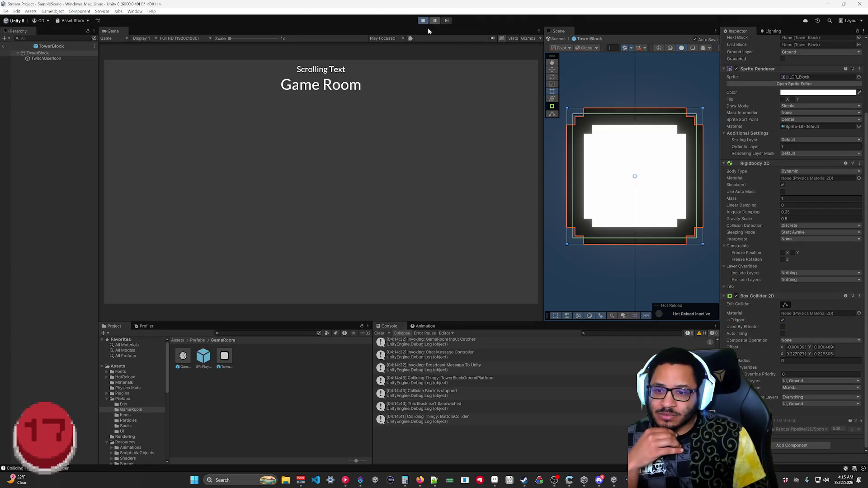
{"action": "left_click_drag", "start_coordinate": [138, 297], "coordinate": [218, 336]}
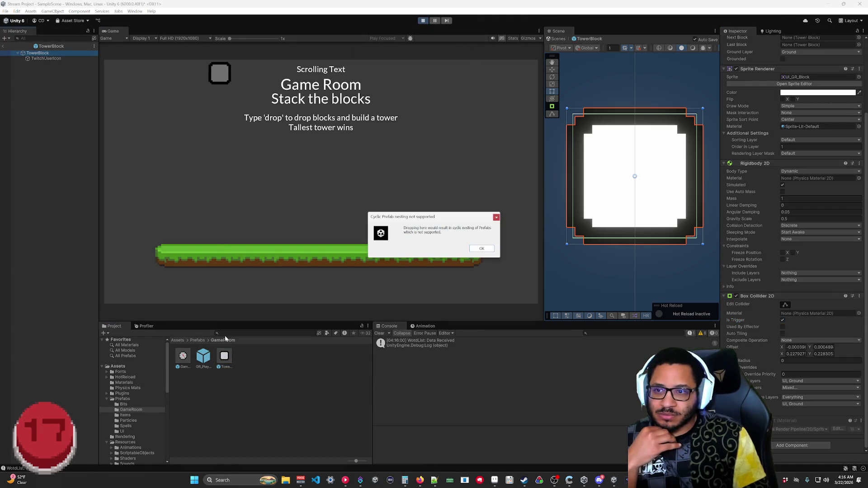
Dismiss the cyclic prefab nesting warning, then select TowerBlock(Clone) and the TowerBlock prefab asset.
{"action": "left_click", "coordinate": [497, 218]}
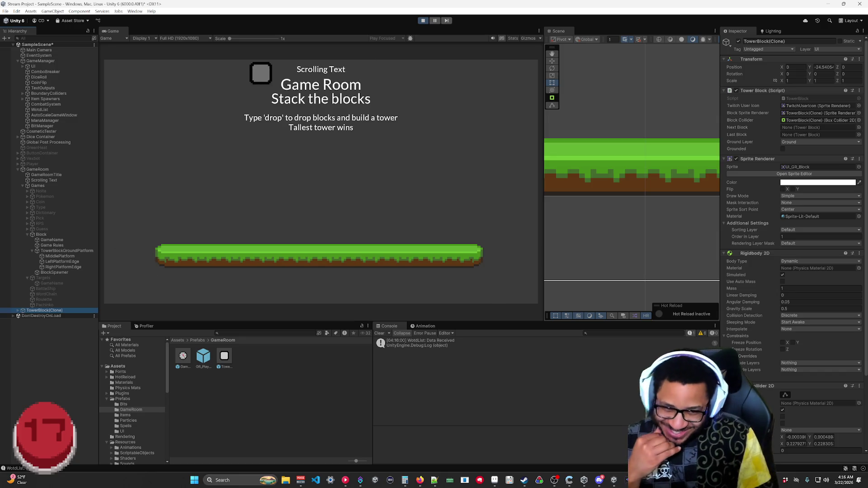
{"action": "scroll", "coordinate": [769, 404], "scroll_direction": "down", "scroll_amount": 3}
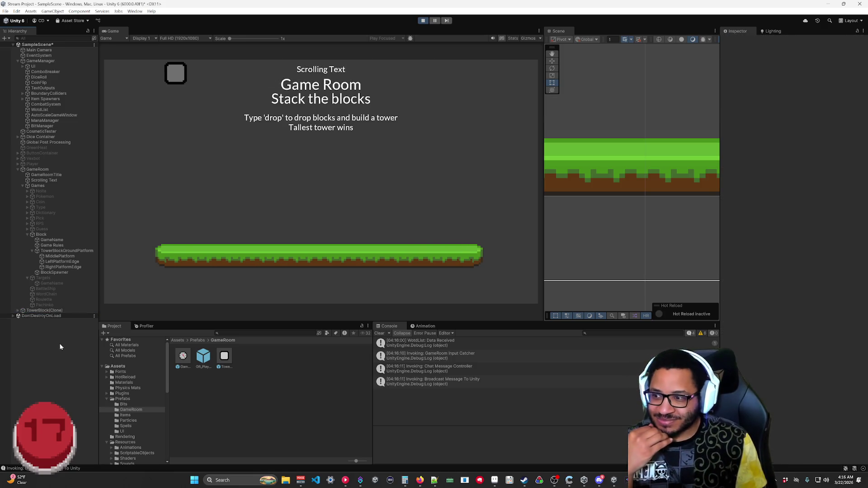
{"action": "left_click", "coordinate": [21, 310]}
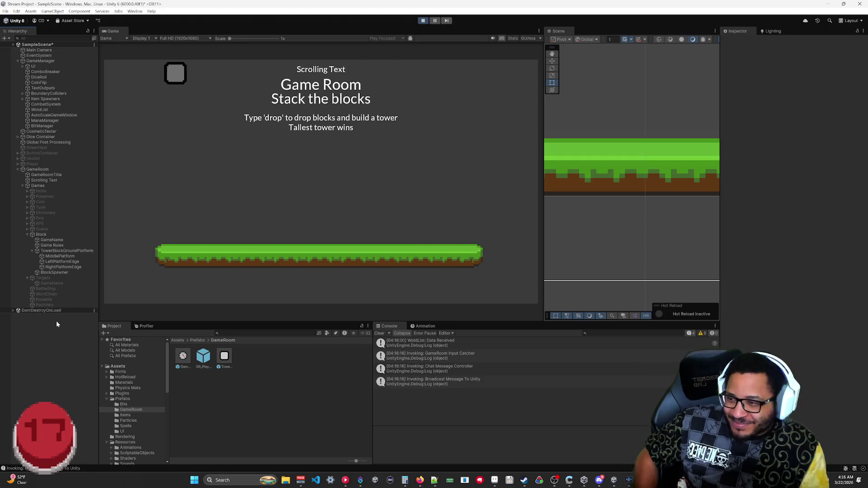
{"action": "left_click", "coordinate": [225, 356]}
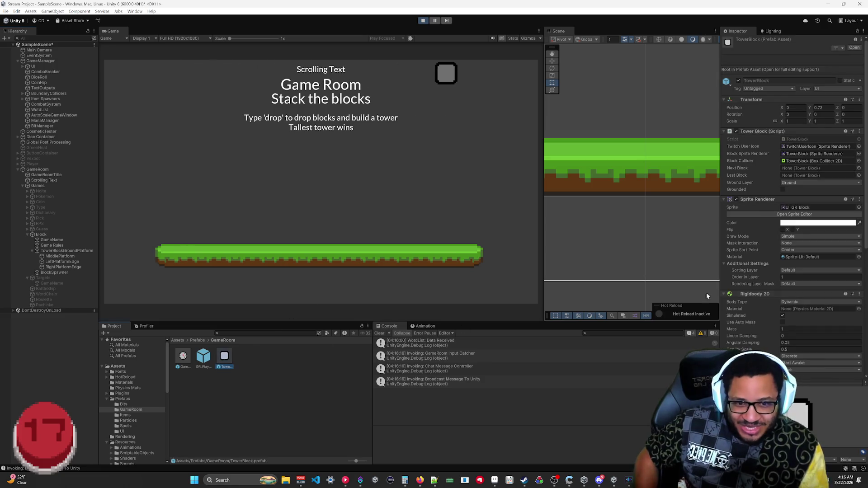
Turn off Is Trigger on the TowerBlock prefab's Box Collider 2D.
{"action": "scroll", "coordinate": [787, 319], "scroll_direction": "down", "scroll_amount": 5}
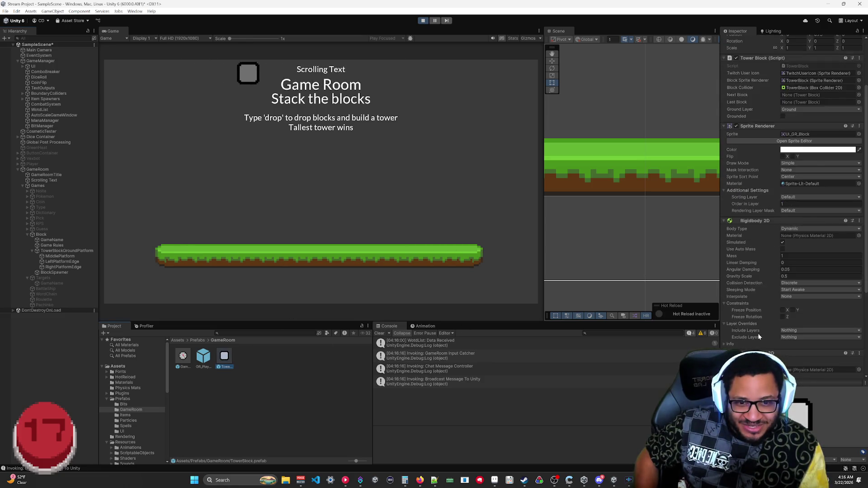
{"action": "left_click", "coordinate": [783, 285]}
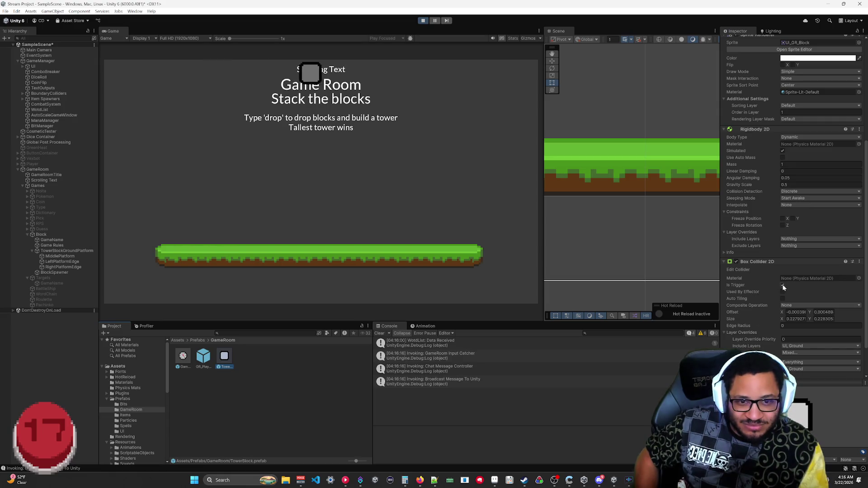
{"action": "scroll", "coordinate": [765, 312], "scroll_direction": "down", "scroll_amount": 3}
{"action": "scroll", "coordinate": [764, 311], "scroll_direction": "up", "scroll_amount": 7}
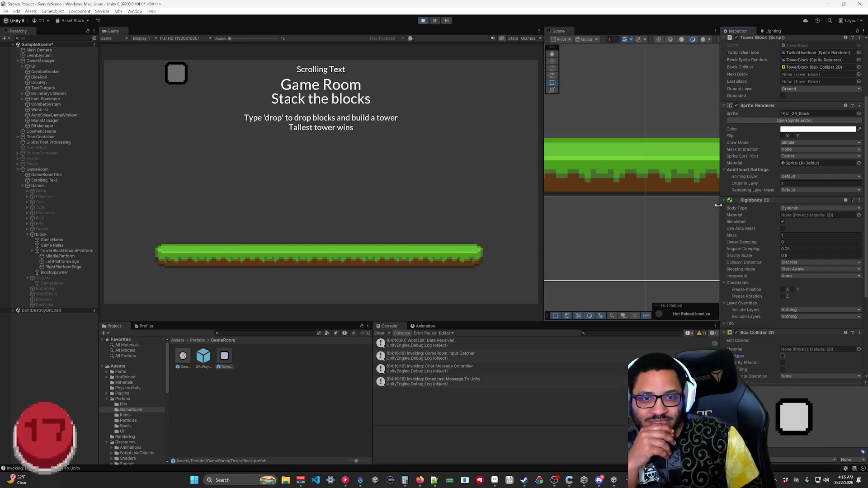
{"action": "scroll", "coordinate": [742, 224], "scroll_direction": "down", "scroll_amount": 5}
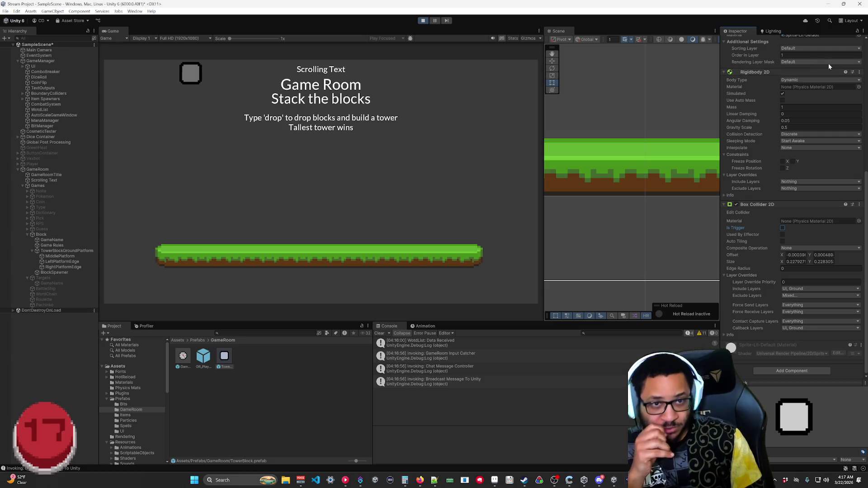
{"action": "scroll", "coordinate": [805, 133], "scroll_direction": "up", "scroll_amount": 5}
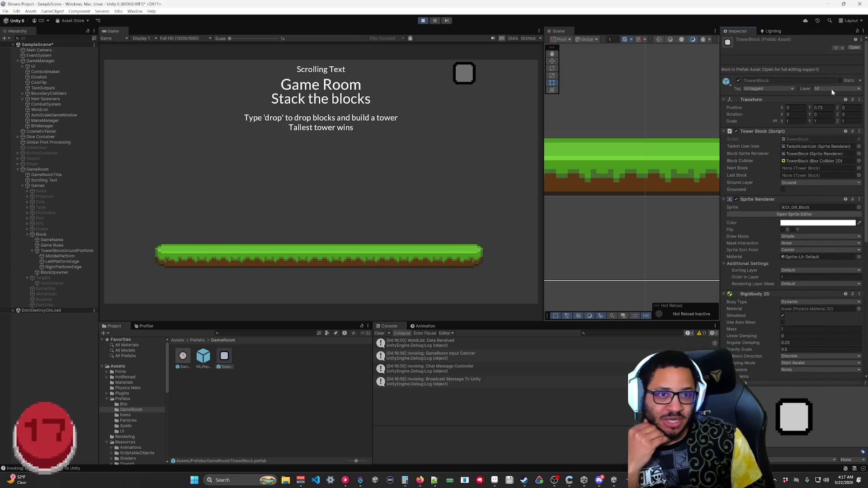
Check TowerBlockGroundPlatform's layer list, stop the game, and return to Rider.
{"action": "left_click", "coordinate": [72, 250]}
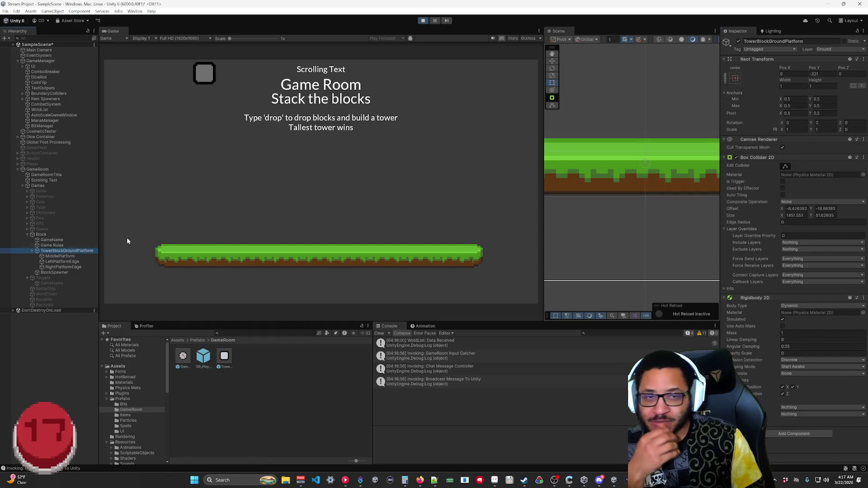
{"action": "left_click", "coordinate": [840, 50]}
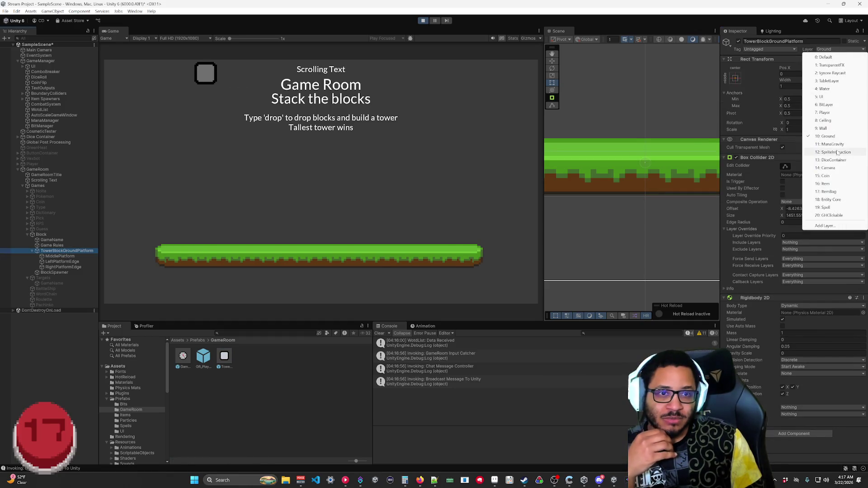
{"action": "left_click", "coordinate": [423, 20]}
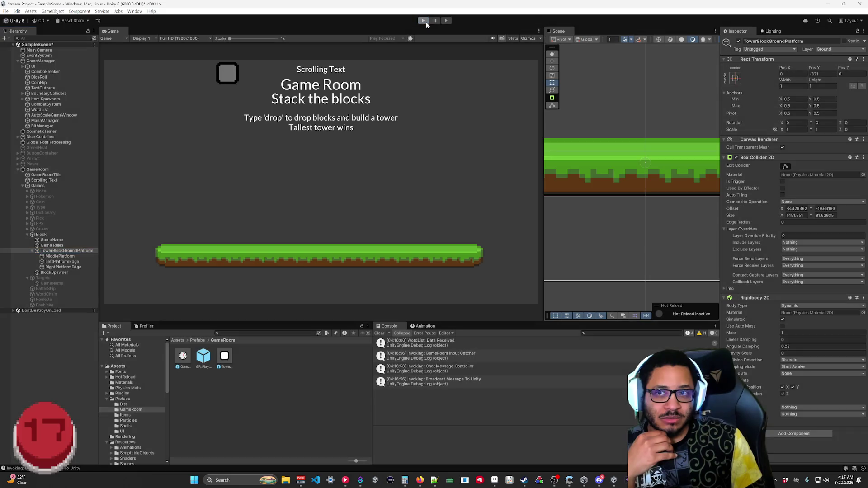
{"action": "key", "text": "alt+Tab"}
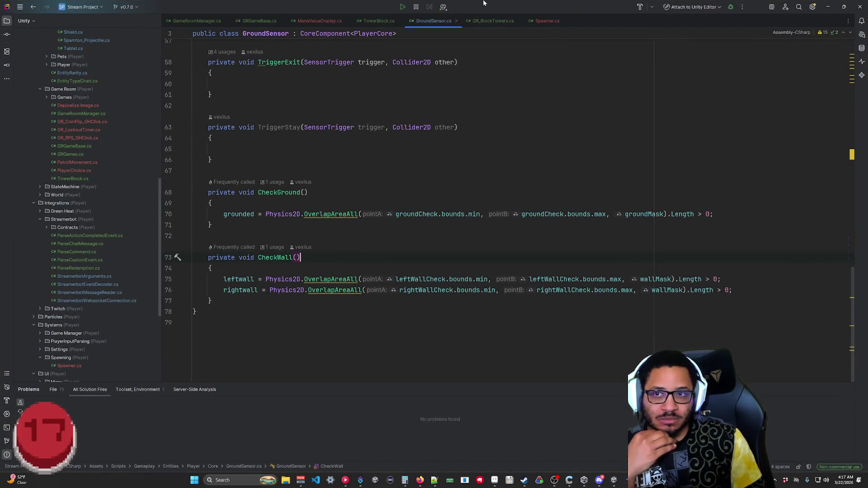
Close GroundSensor.cs, replace _groundLayer.value on line 46 with 10, and save TowerBlock.cs.
{"action": "middle_click", "coordinate": [430, 21]}
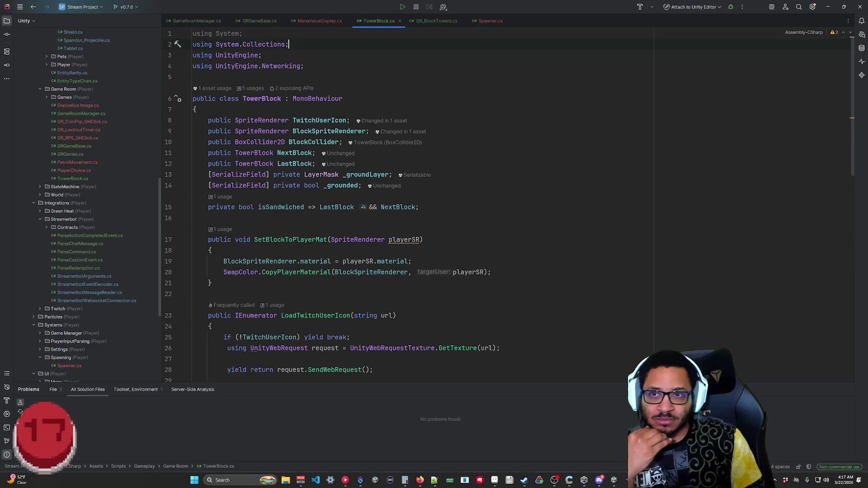
{"action": "scroll", "coordinate": [407, 203], "scroll_direction": "down", "scroll_amount": 10}
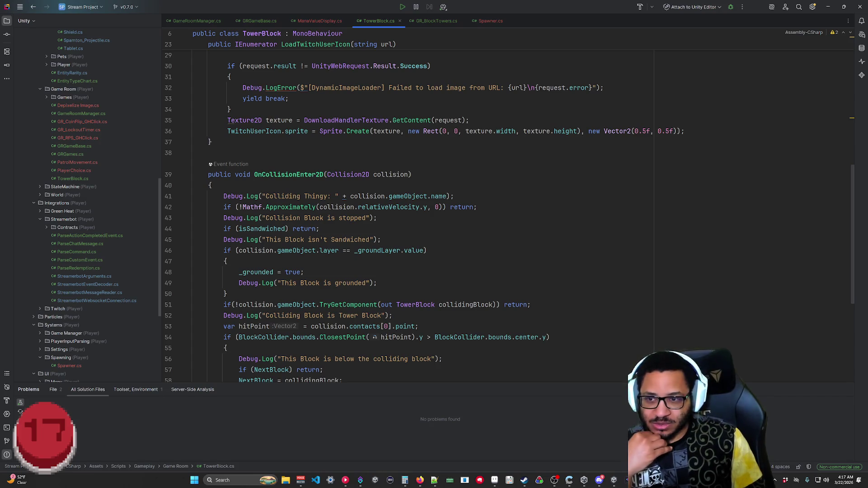
{"action": "mouse_move", "coordinate": [354, 250]}
{"action": "left_mouse_down"}
{"action": "mouse_move", "coordinate": [227, 261]}
{"action": "mouse_move", "coordinate": [238, 251]}
{"action": "left_mouse_up"}
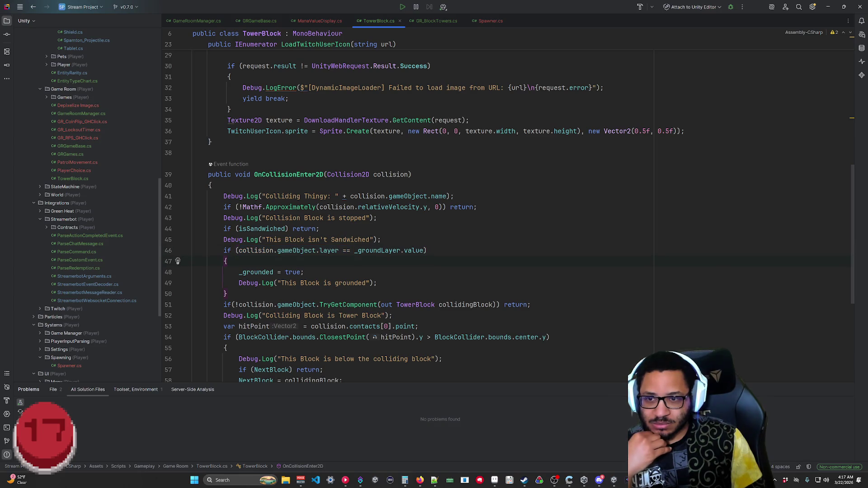
{"action": "left_click_drag", "start_coordinate": [425, 250], "coordinate": [354, 250]}
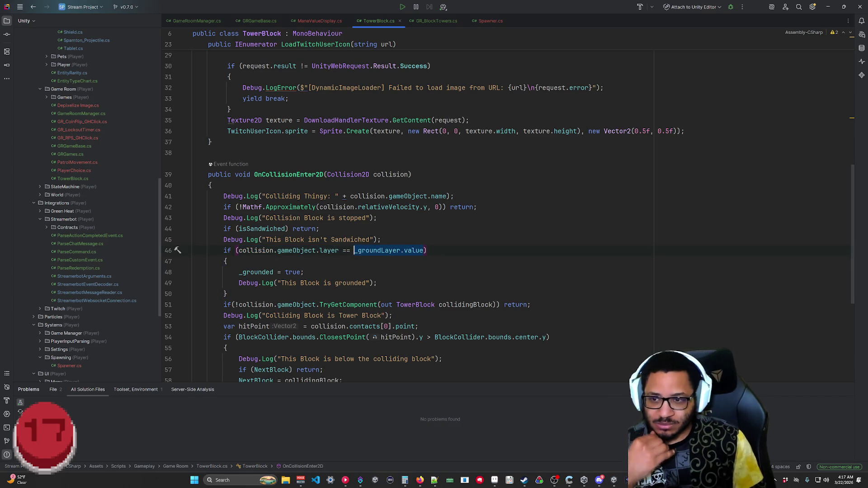
{"action": "type", "text": "10"}
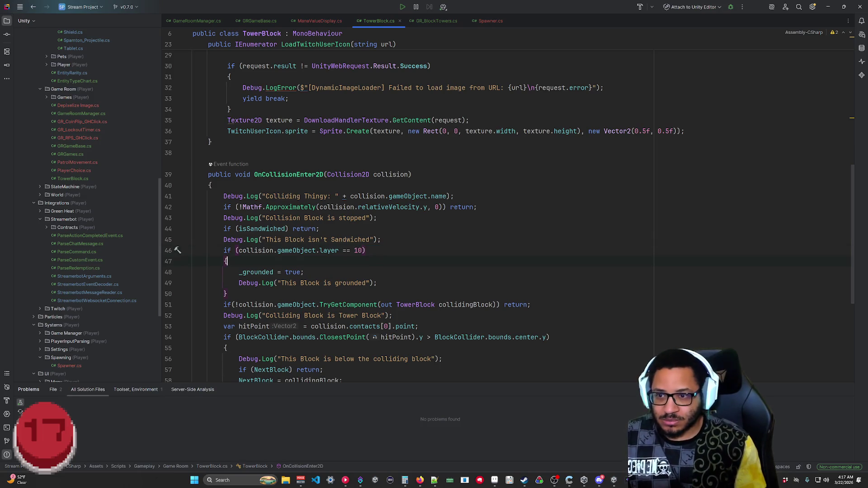
{"action": "key", "text": "ctrl+s"}
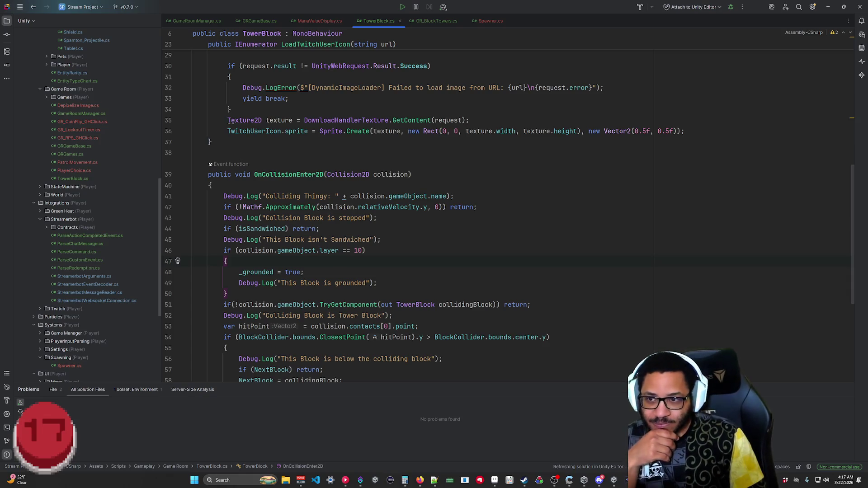
{"action": "key", "text": "alt+Tab"}
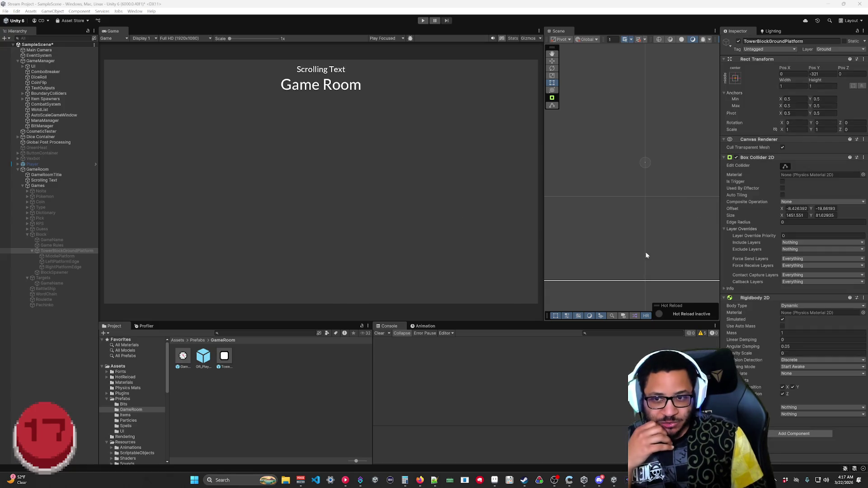
Play-test a block drop, then follow the Colliding Thingy log's stack trace into TowerBlock.cs.
{"action": "double_click", "coordinate": [225, 357]}
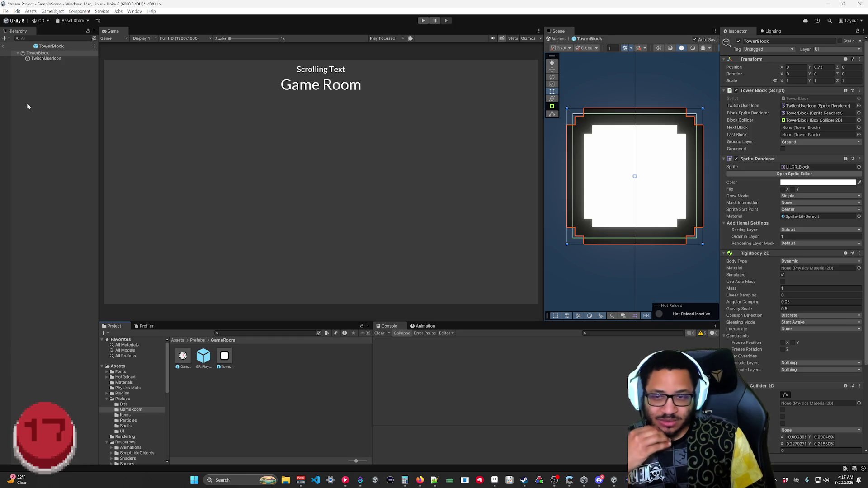
{"action": "left_click", "coordinate": [3, 46]}
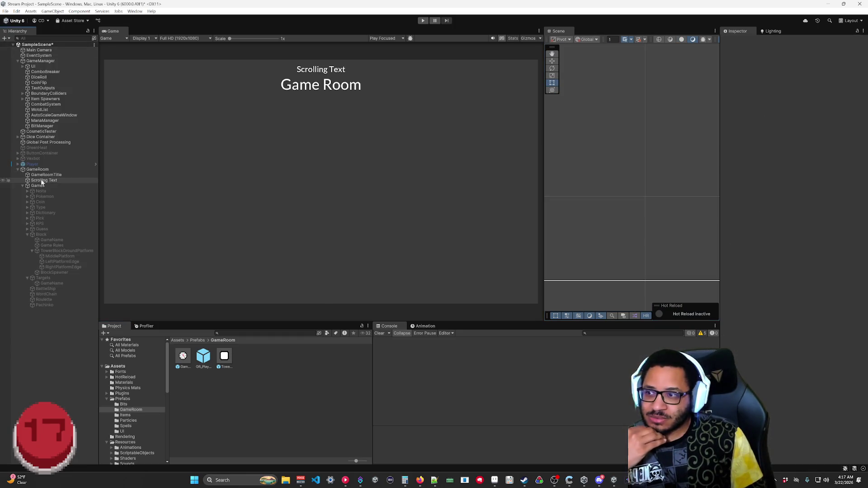
{"action": "left_click", "coordinate": [423, 20]}
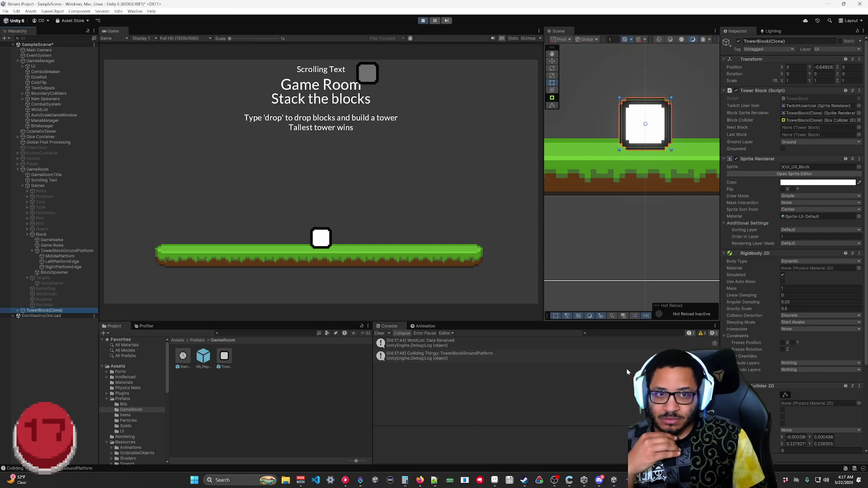
{"action": "left_click", "coordinate": [455, 354]}
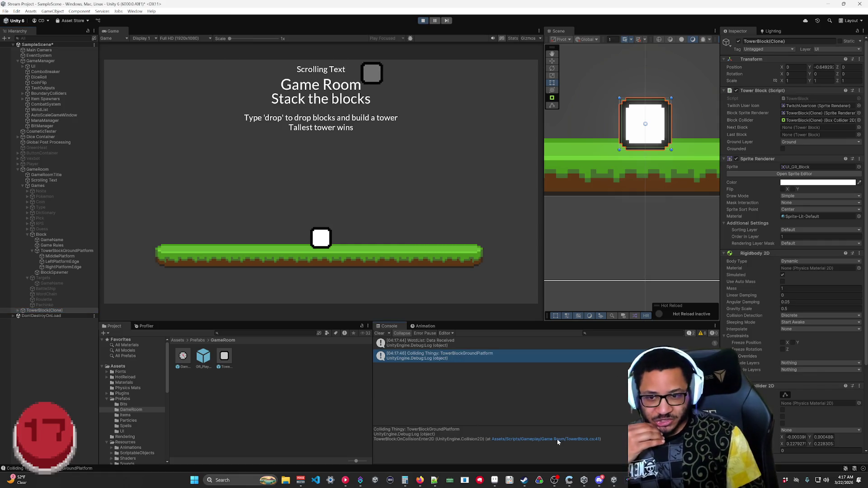
{"action": "left_click", "coordinate": [590, 439]}
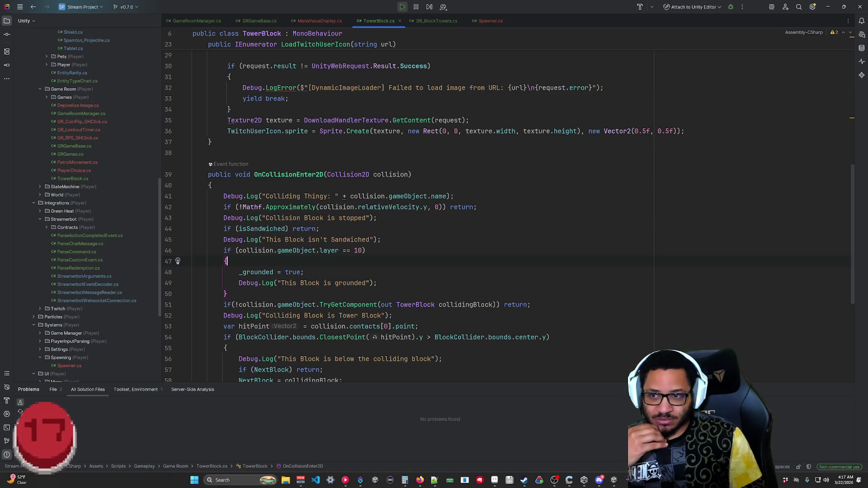
Review line 42's velocity check, then stop the Unity playtest and return to Rider.
{"action": "left_click", "coordinate": [478, 207]}
{"action": "key", "text": "shift+Home"}
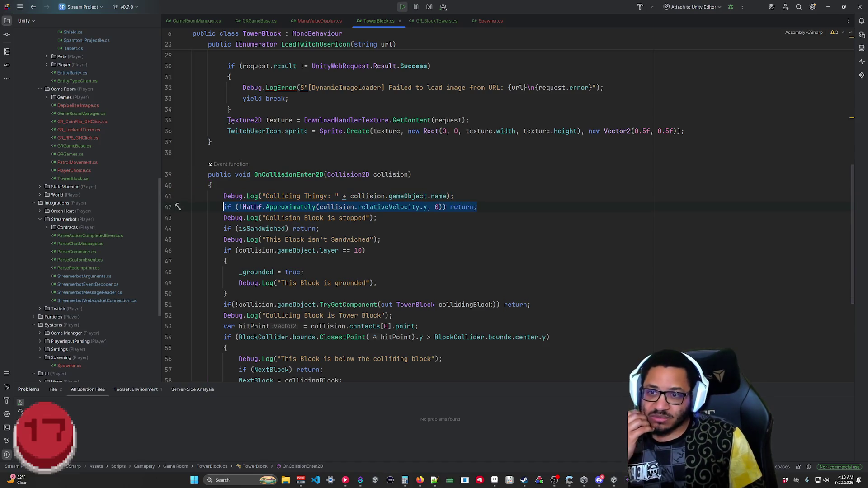
{"action": "left_click", "coordinate": [378, 218]}
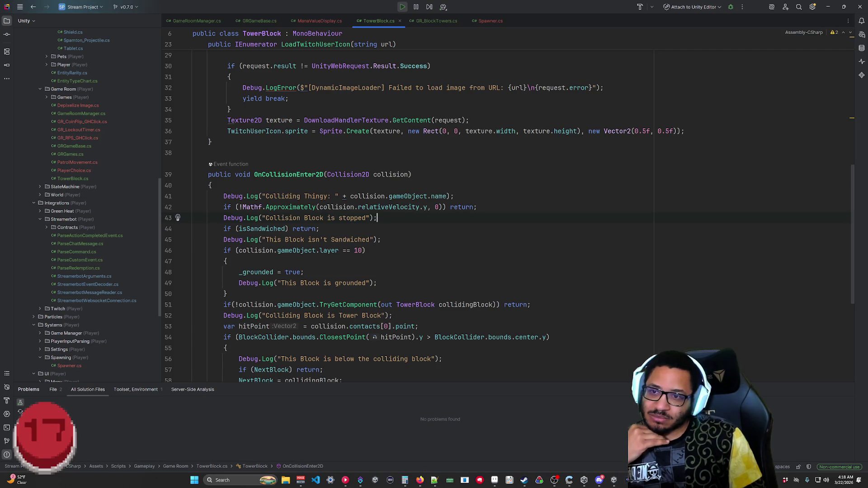
{"action": "mouse_move", "coordinate": [358, 175]}
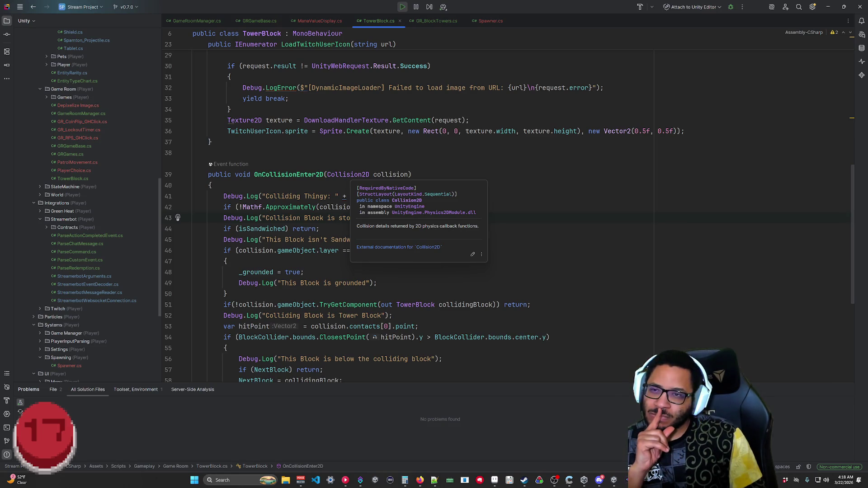
{"action": "left_click", "coordinate": [828, 6]}
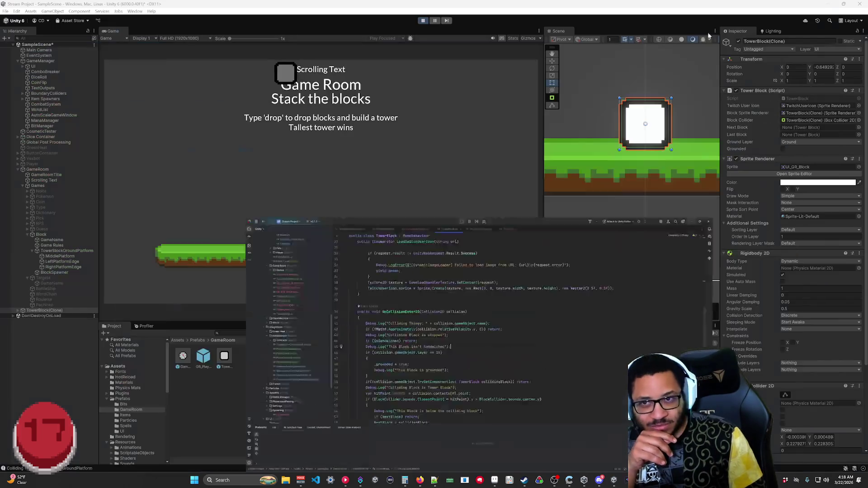
{"action": "key", "text": "ctrl+p"}
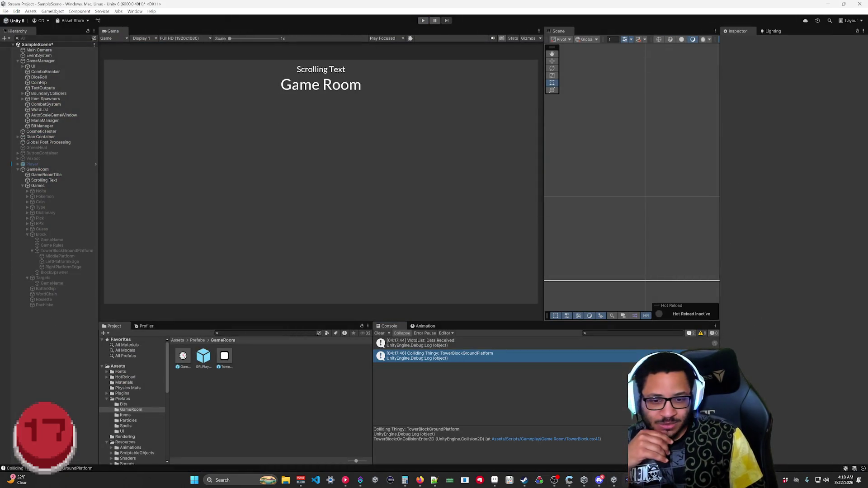
{"action": "key", "text": "alt+Tab"}
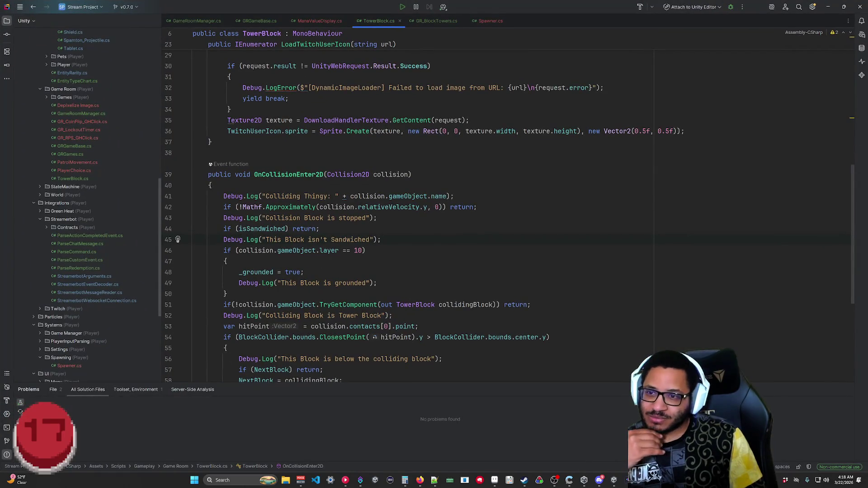
Insert otherCollider. before relativeVelocity on line 42.
{"action": "left_click", "coordinate": [337, 207]}
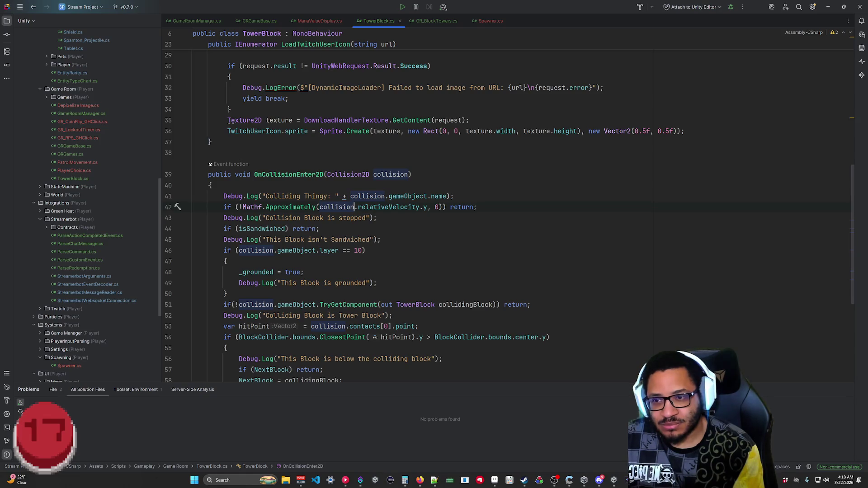
{"action": "left_click", "coordinate": [358, 207]}
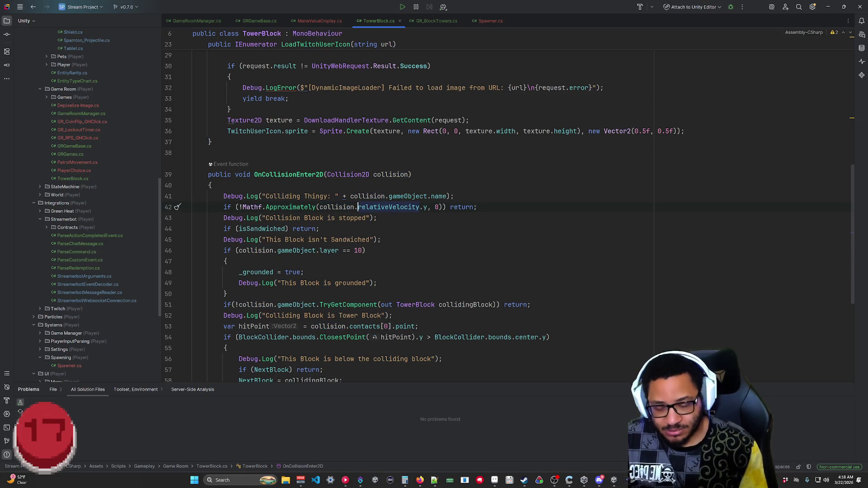
{"action": "type", "text": "otherCo"}
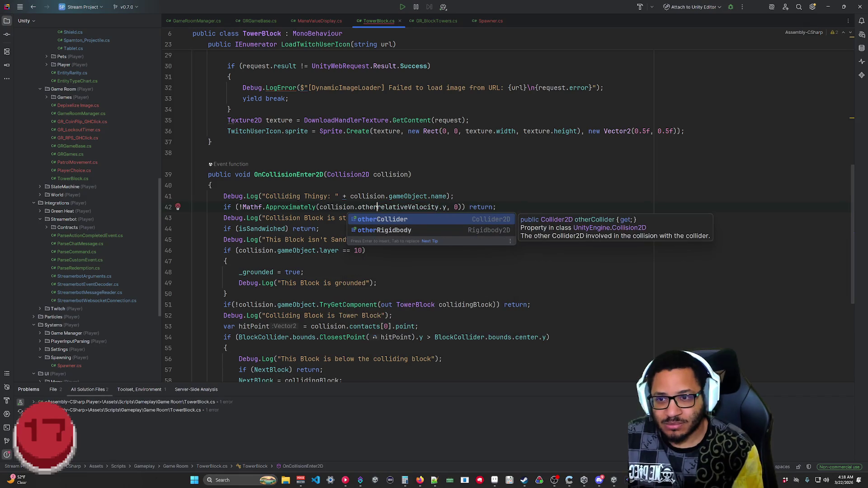
{"action": "type", "text": "llider."}
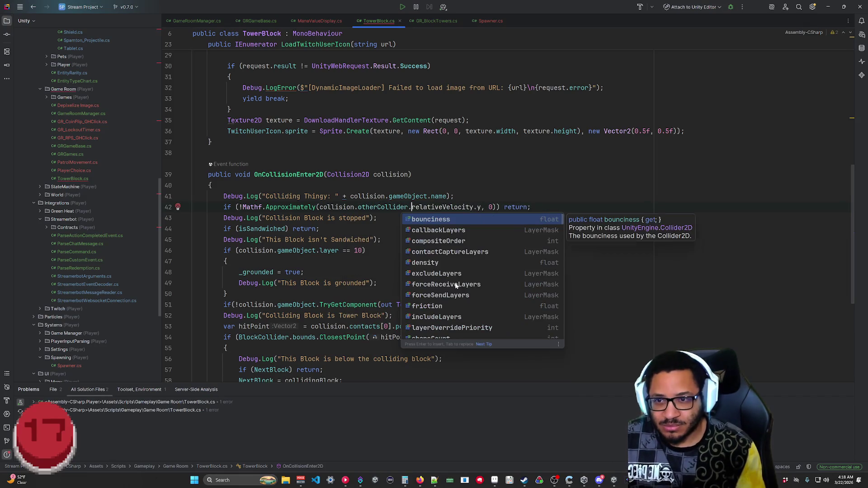
{"action": "left_click", "coordinate": [227, 294]}
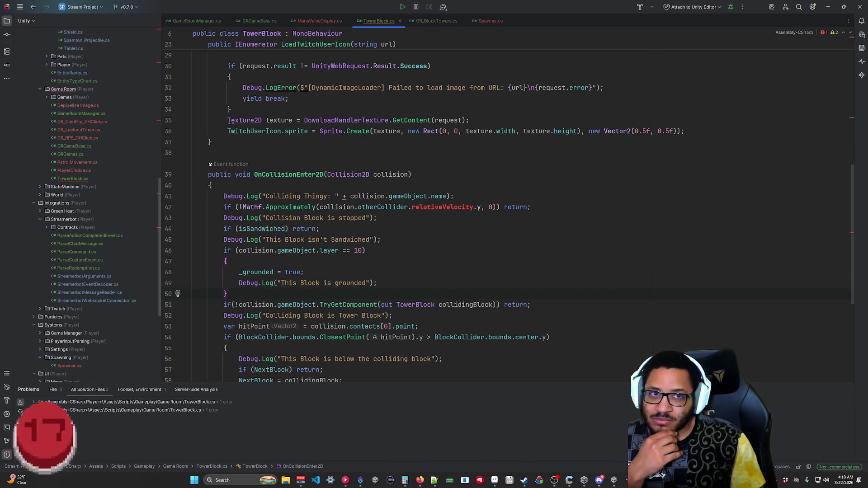
{"action": "key", "text": "alt+Tab"}
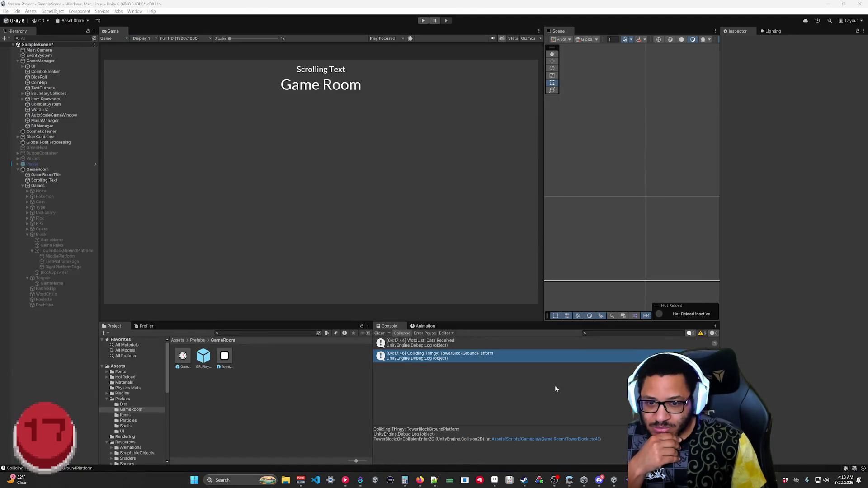
{"action": "key", "text": "alt+Tab"}
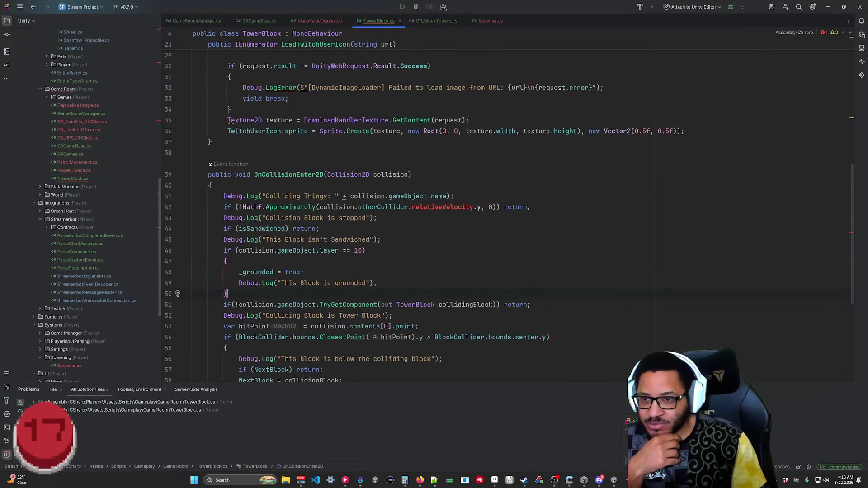
Undo the otherCollider edit on line 42 and check Unity's console.
{"action": "left_click", "coordinate": [412, 207]}
{"action": "key", "text": "BackSpace"}
{"action": "key", "text": "BackSpace"}
{"action": "key", "text": "BackSpace"}
{"action": "left_click", "coordinate": [304, 272]}
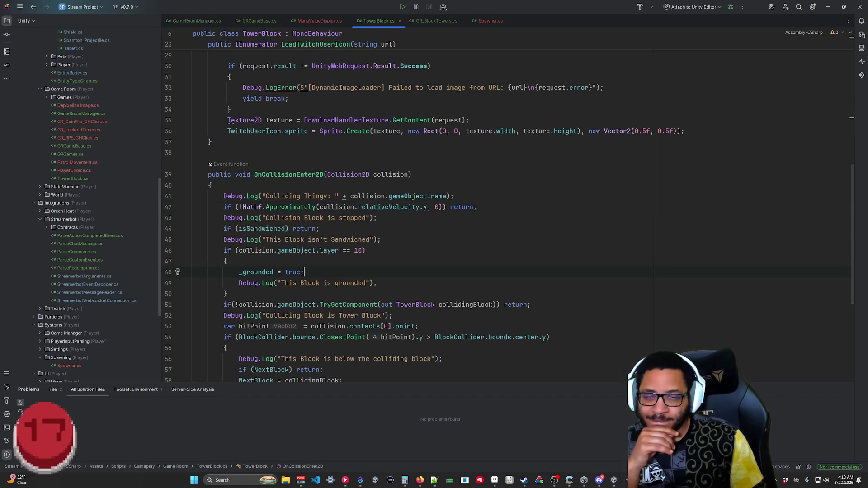
{"action": "key", "text": "alt+Tab"}
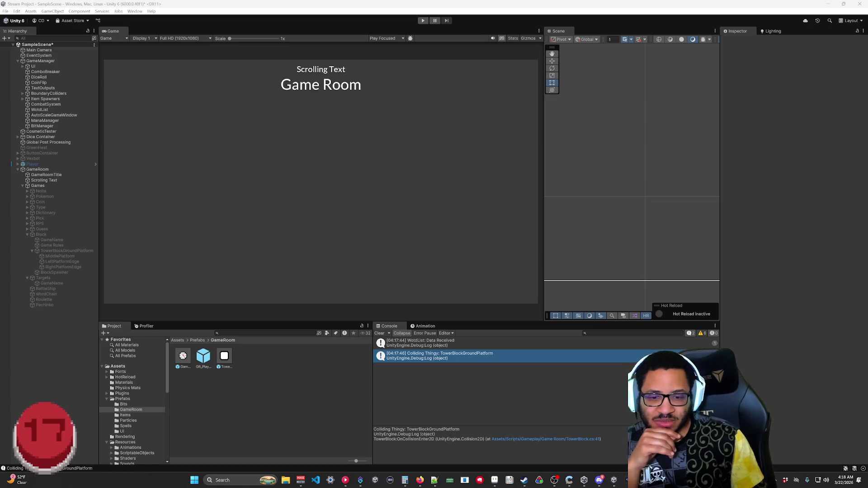
{"action": "key", "text": "alt+Tab"}
Select relativeVelocity on line 42 so it can be replaced.
{"action": "left_click_drag", "start_coordinate": [478, 208], "coordinate": [215, 208]}
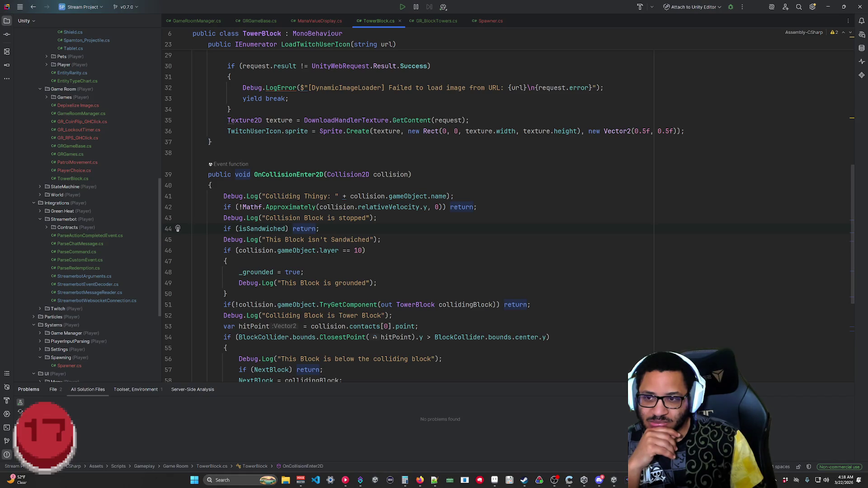
{"action": "mouse_move", "coordinate": [426, 207]}
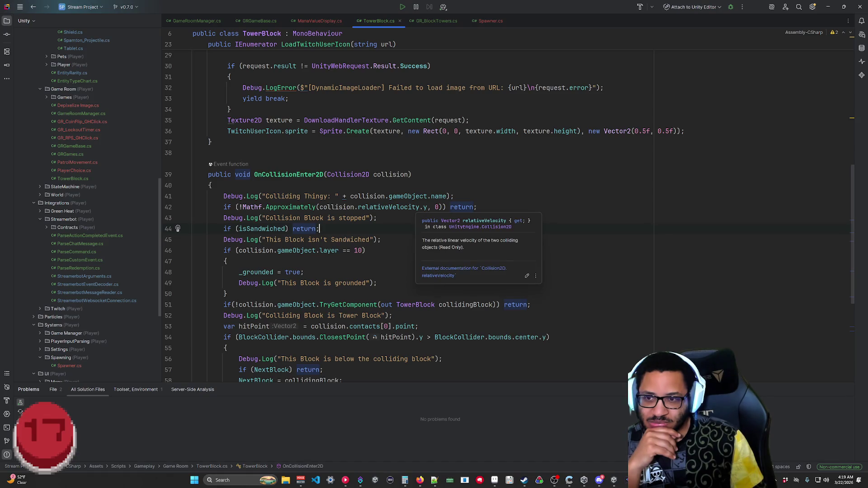
{"action": "left_click", "coordinate": [381, 240]}
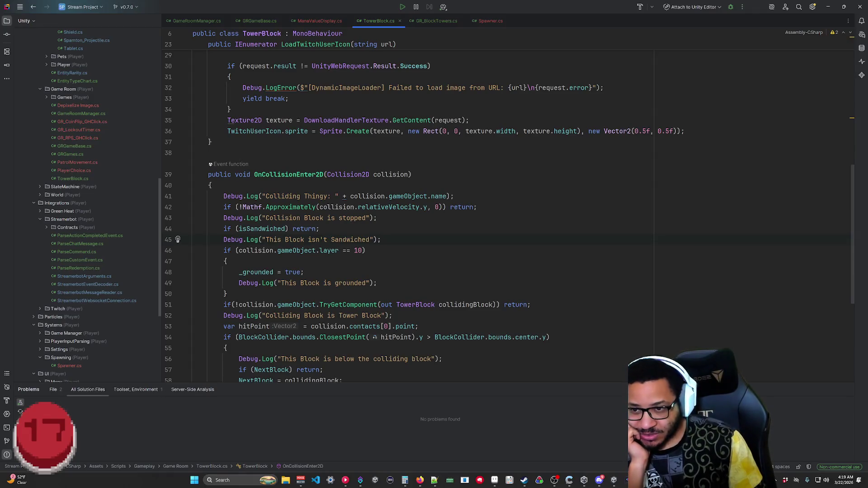
{"action": "left_click_drag", "start_coordinate": [420, 207], "coordinate": [353, 207]}
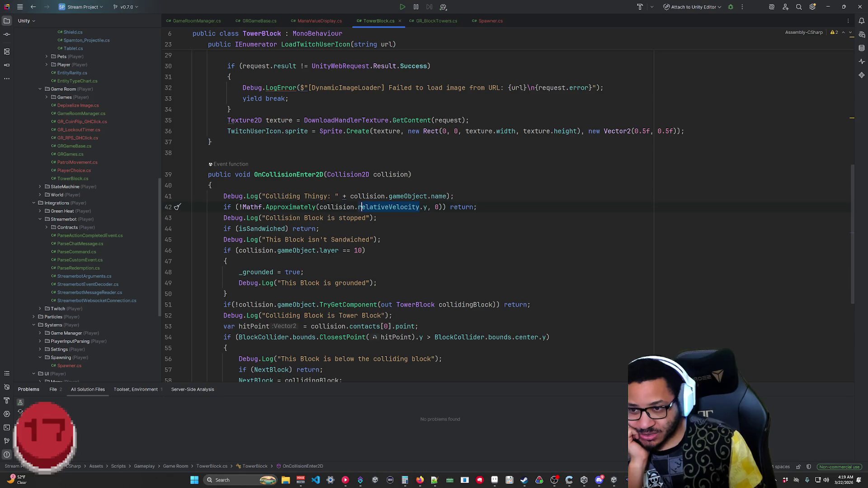
Rewrite line 42's check as collision.rigidbody.linearVelocityY, deleting the leftover .y.
{"action": "type", "text": "ri"}
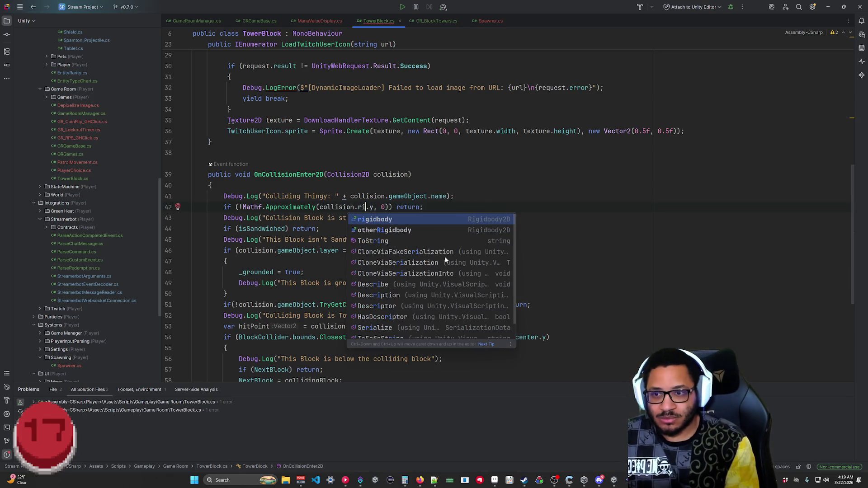
{"action": "type", "text": "gid"}
{"action": "key", "text": "Return"}
{"action": "type", "text": "."}
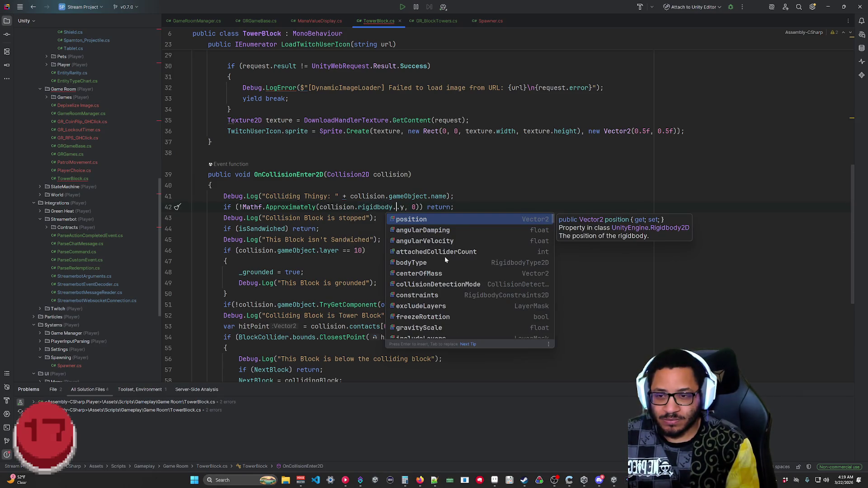
{"action": "type", "text": "ve"}
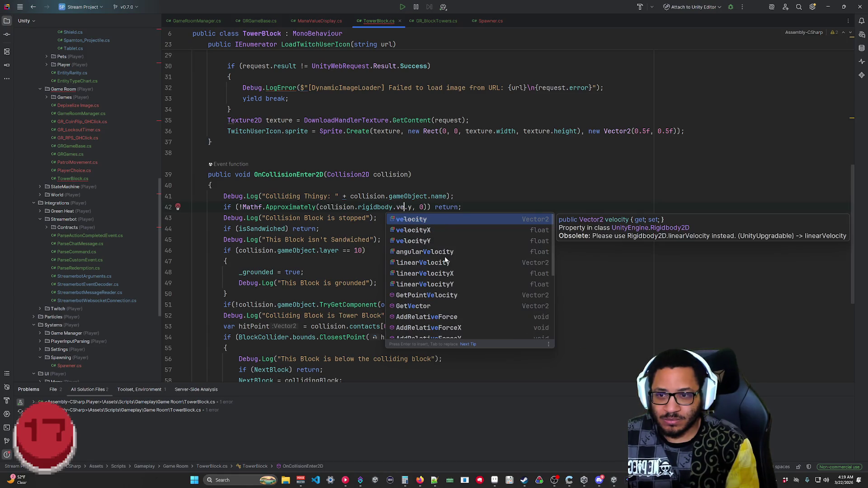
{"action": "key", "text": "BackSpace"}
{"action": "key", "text": "BackSpace"}
{"action": "type", "text": "lin"}
{"action": "key", "text": "Down"}
{"action": "key", "text": "Down"}
{"action": "key", "text": "Return"}
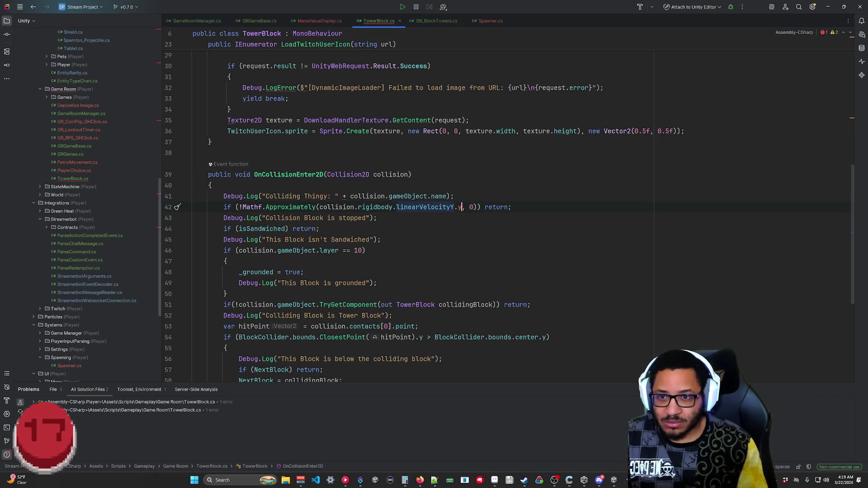
{"action": "key", "text": "BackSpace"}
{"action": "key", "text": "BackSpace"}
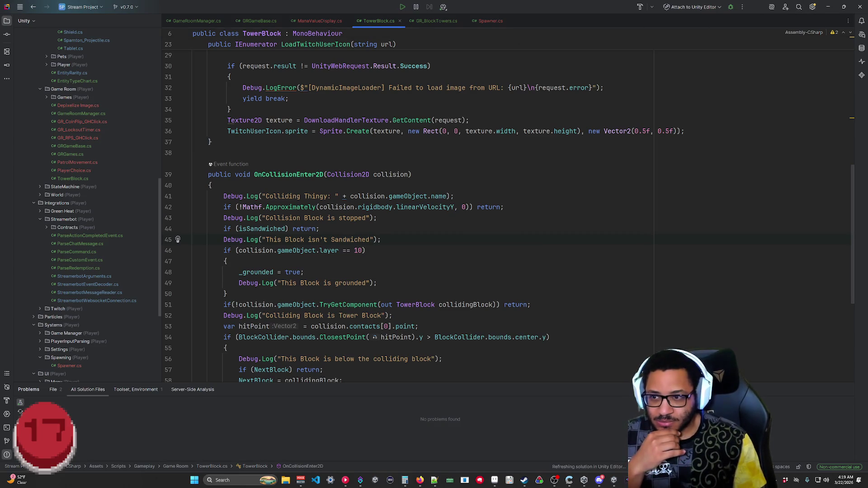
{"action": "left_click", "coordinate": [828, 6]}
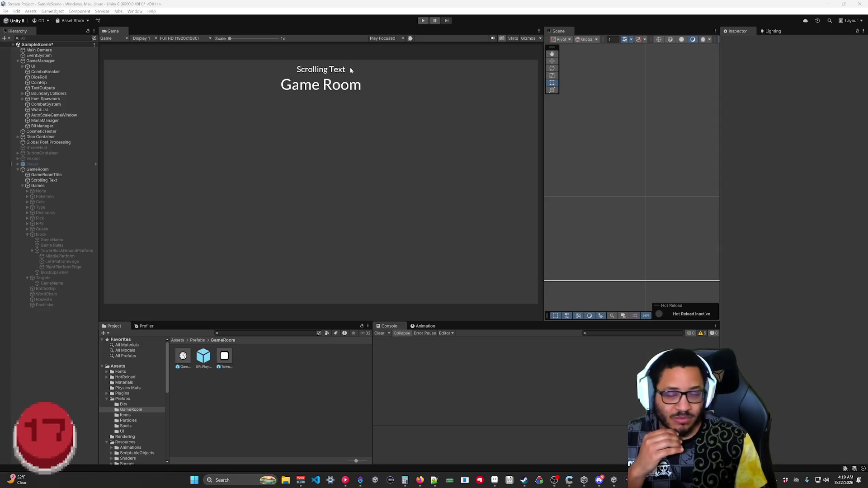
Play-test a block drop to confirm the grounded log, then stop and return to Rider.
{"action": "left_click", "coordinate": [423, 23]}
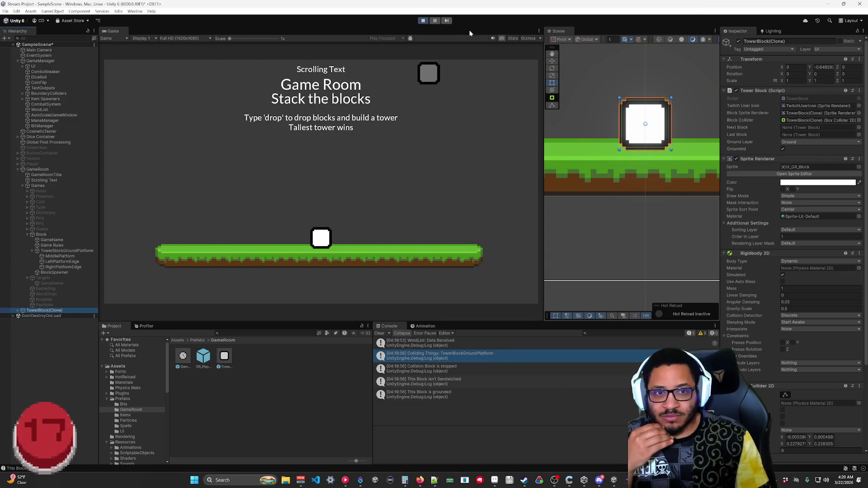
{"action": "left_click", "coordinate": [424, 20]}
{"action": "key", "text": "alt+Tab"}
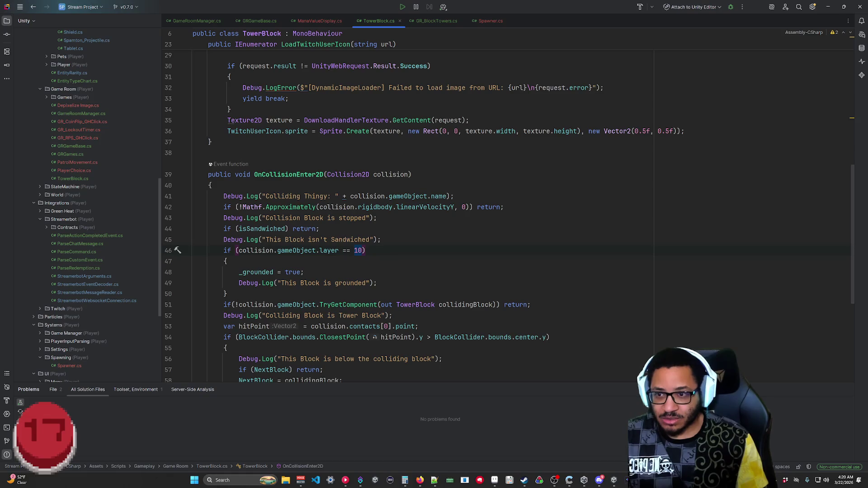
Replace 10 on line 46 with _groundLayer.value using autocomplete.
{"action": "type", "text": "Lay"}
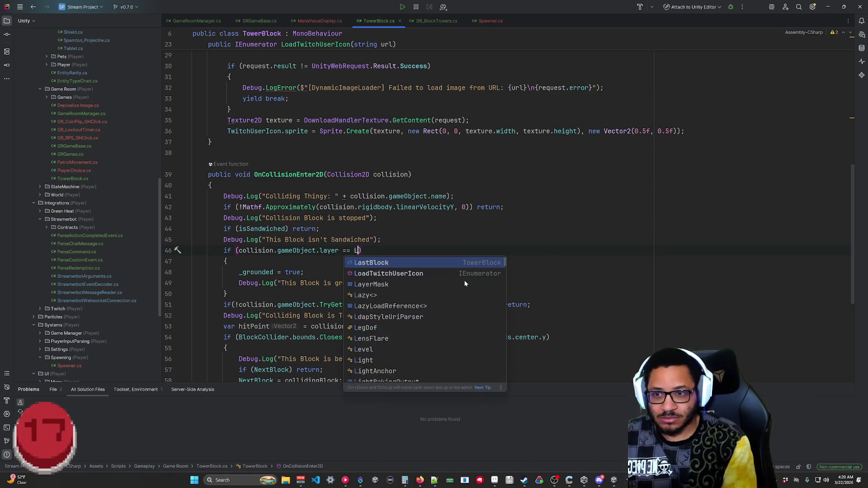
{"action": "key", "text": "Return"}
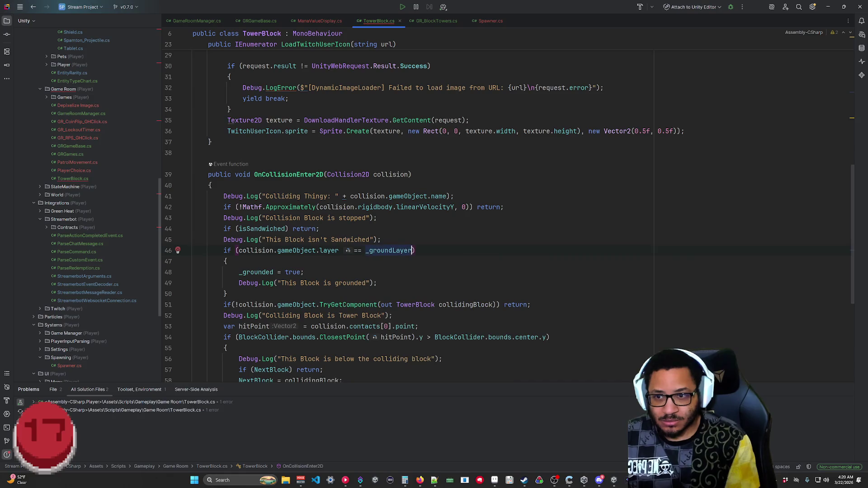
{"action": "type", "text": ".value"}
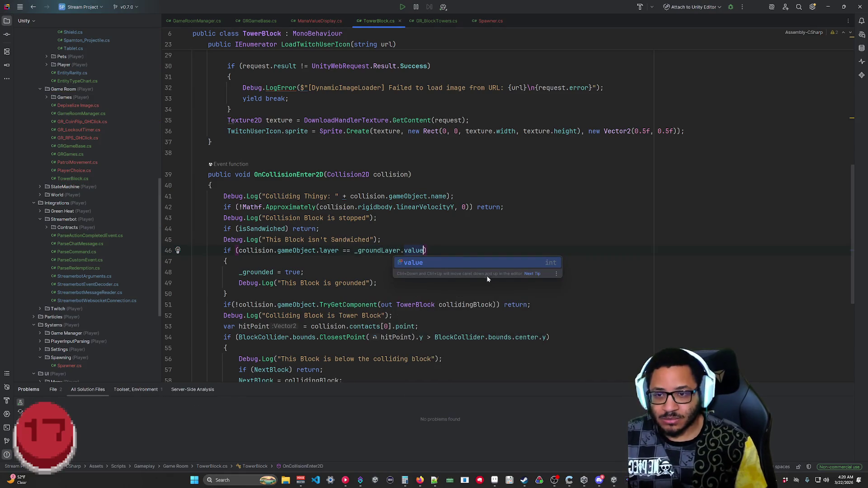
{"action": "key", "text": "Escape"}
{"action": "key", "text": "Down"}
{"action": "key", "text": "Down"}
{"action": "key", "text": "Down"}
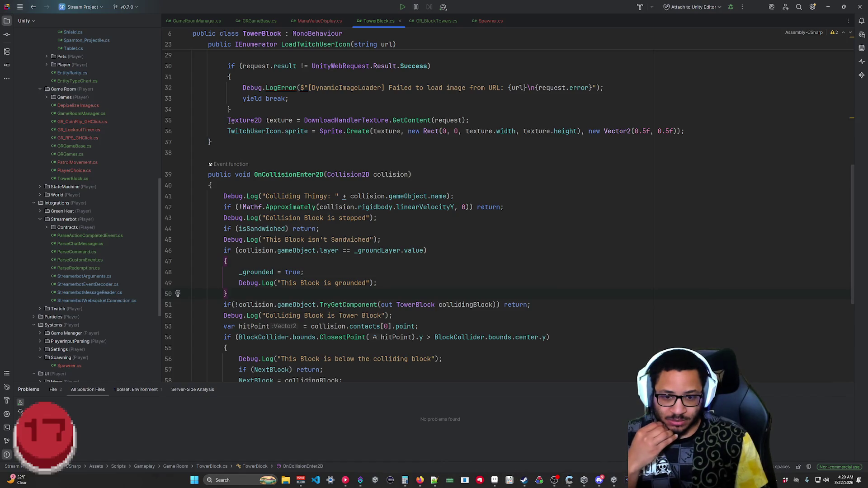
Collapse Items, expand Player > Core, and open the GroundSensor.cs script.
{"action": "mouse_move", "coordinate": [359, 485]}
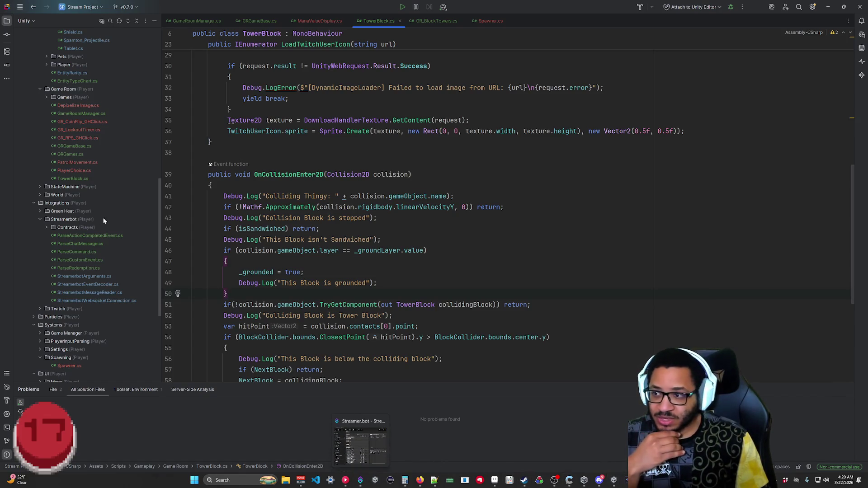
{"action": "scroll", "coordinate": [89, 200], "scroll_direction": "down", "scroll_amount": 5}
{"action": "scroll", "coordinate": [95, 202], "scroll_direction": "up", "scroll_amount": 3}
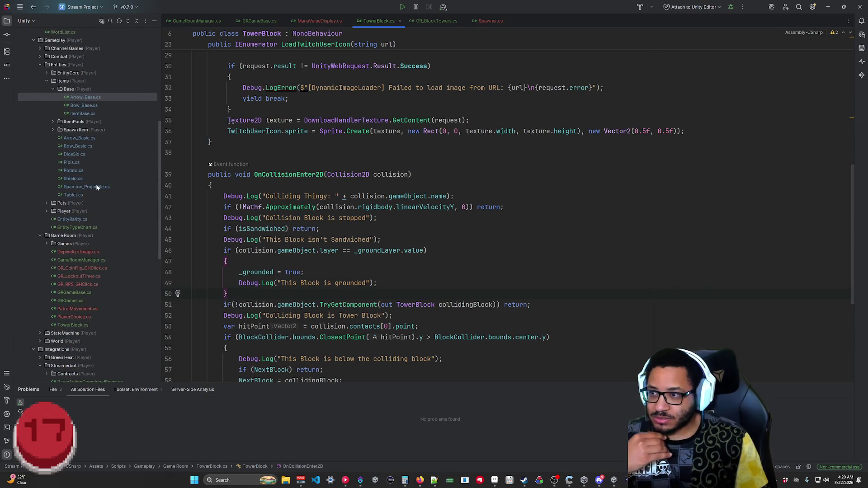
{"action": "left_click", "coordinate": [47, 81]}
{"action": "left_click", "coordinate": [46, 97]}
{"action": "left_click", "coordinate": [53, 106]}
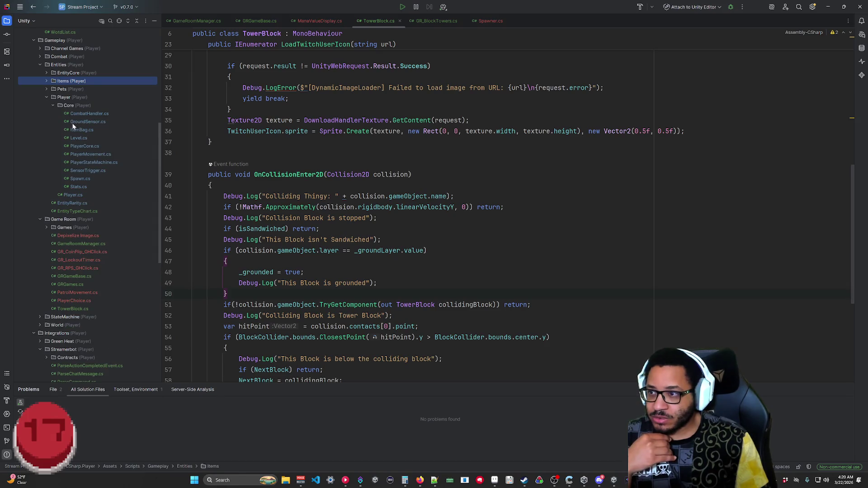
{"action": "double_click", "coordinate": [83, 120]}
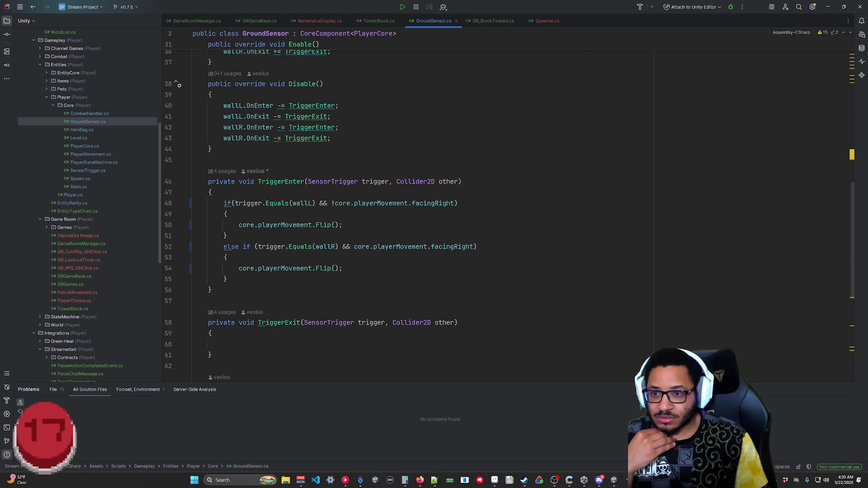
Glance through the SensorTrigger.cs script, then close it.
{"action": "scroll", "coordinate": [407, 204], "scroll_direction": "up", "scroll_amount": 2}
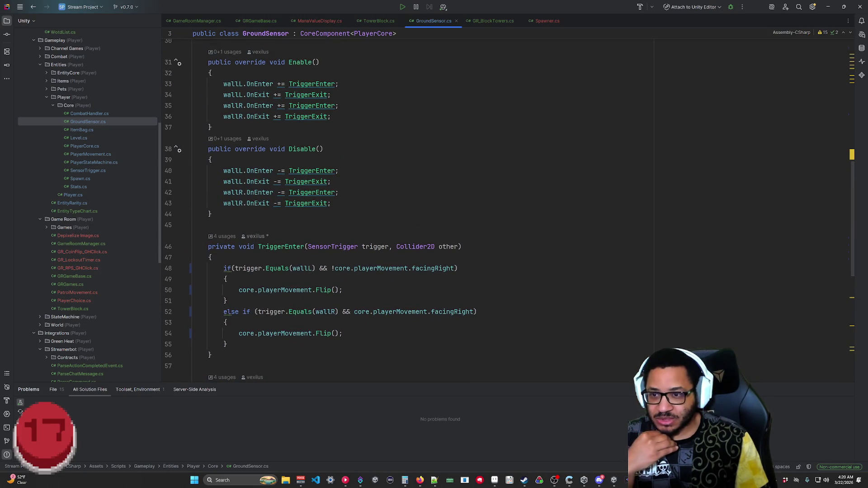
{"action": "scroll", "coordinate": [407, 203], "scroll_direction": "up", "scroll_amount": 10}
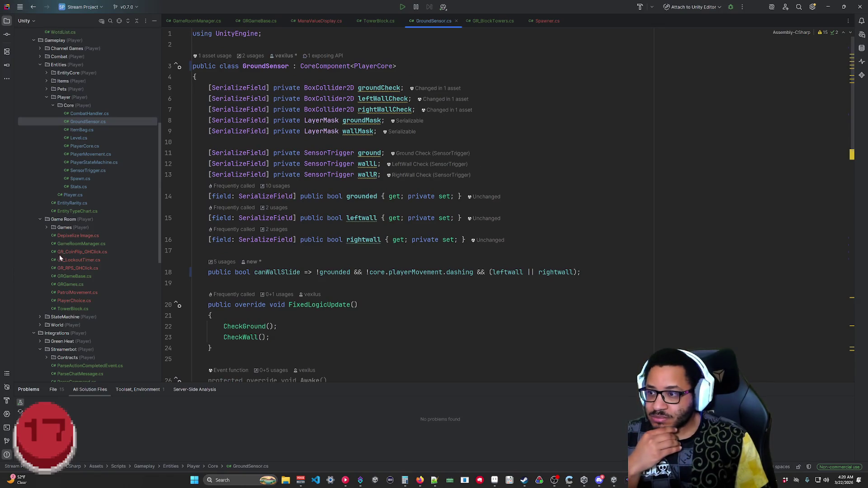
{"action": "double_click", "coordinate": [86, 171]}
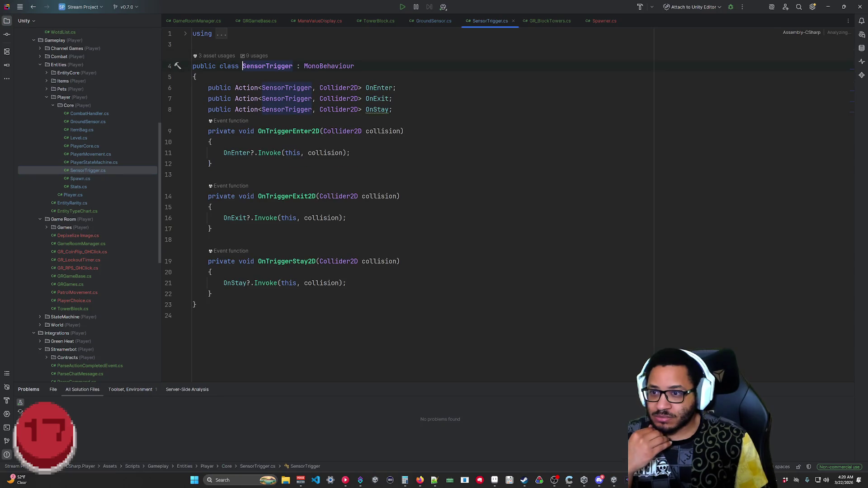
{"action": "middle_click", "coordinate": [493, 22]}
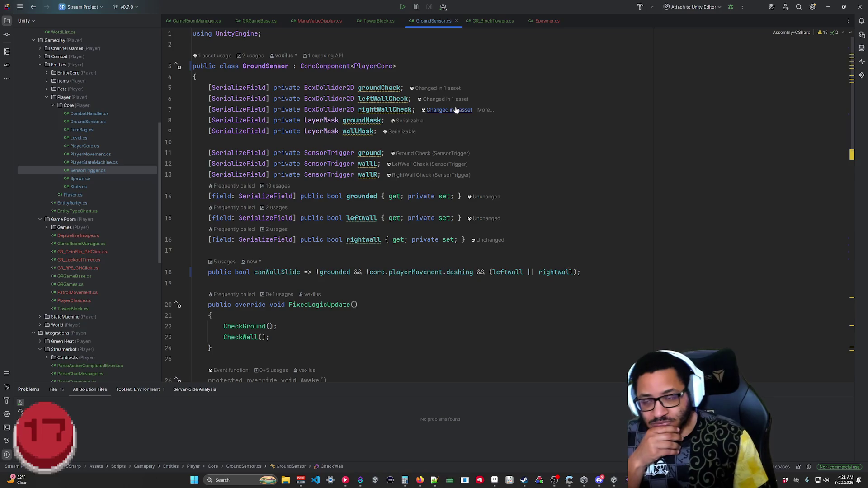
Read through GroundSensor's ground check, close it, and switch back to Unity.
{"action": "scroll", "coordinate": [455, 110], "scroll_direction": "down", "scroll_amount": 15}
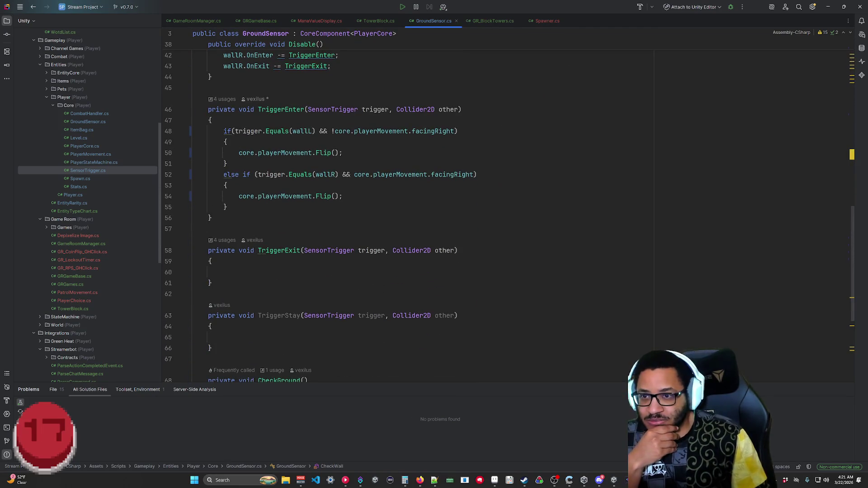
{"action": "scroll", "coordinate": [407, 203], "scroll_direction": "down", "scroll_amount": 6}
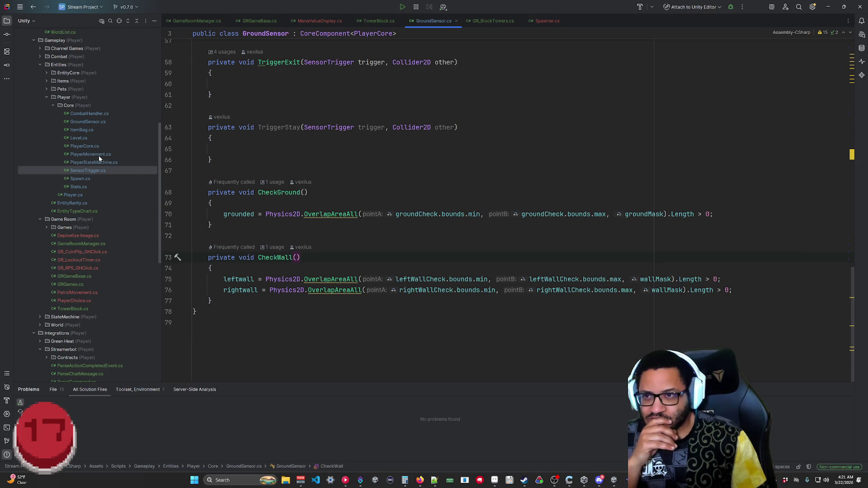
{"action": "scroll", "coordinate": [407, 203], "scroll_direction": "up", "scroll_amount": 6}
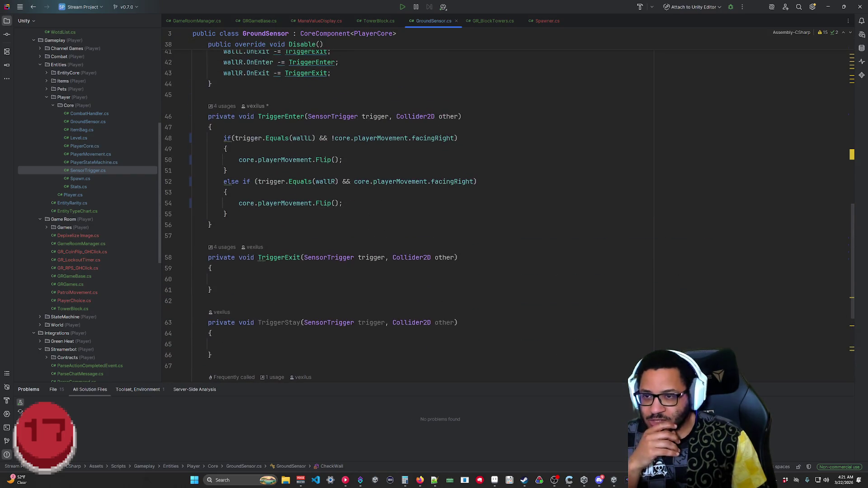
{"action": "scroll", "coordinate": [407, 203], "scroll_direction": "down", "scroll_amount": 6}
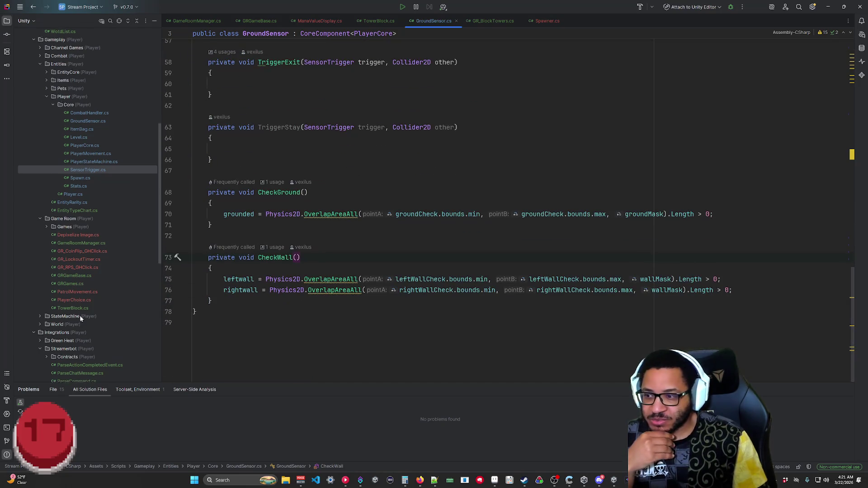
{"action": "scroll", "coordinate": [86, 312], "scroll_direction": "down", "scroll_amount": 5}
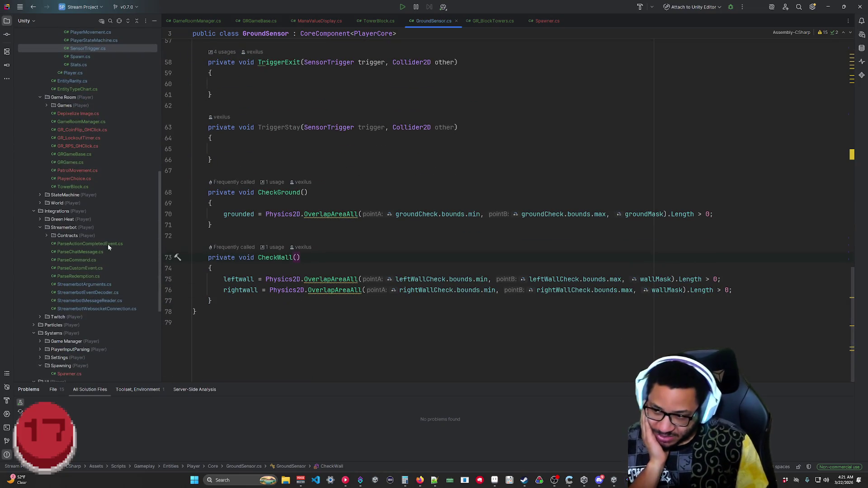
{"action": "middle_click", "coordinate": [434, 23]}
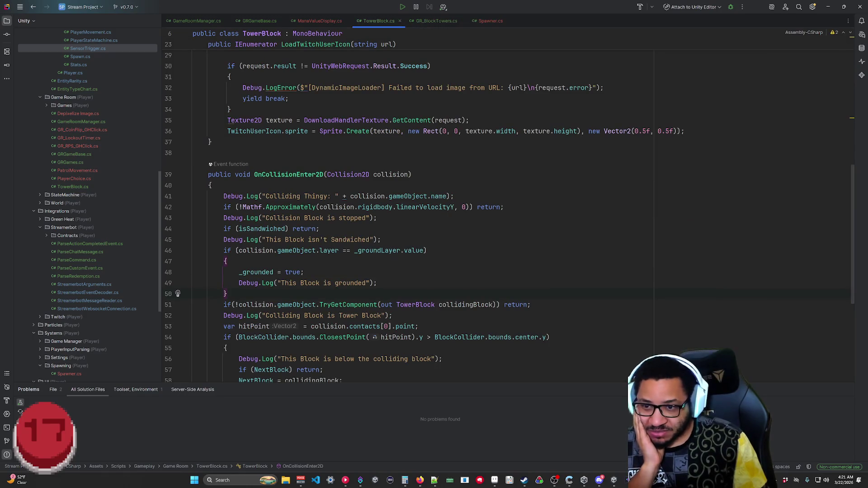
{"action": "left_click", "coordinate": [828, 7]}
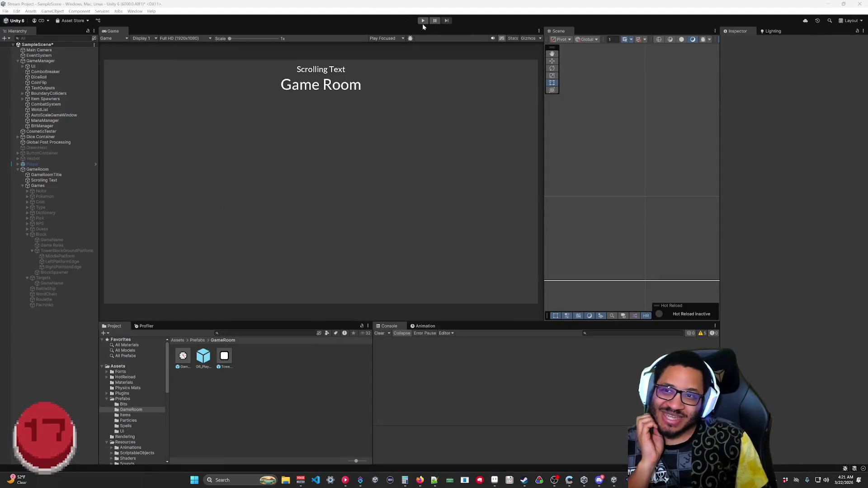
Play the game, drop blocks, inspect the first and fourth TowerBlock(Clone) objects, then stop play.
{"action": "left_click", "coordinate": [422, 20]}
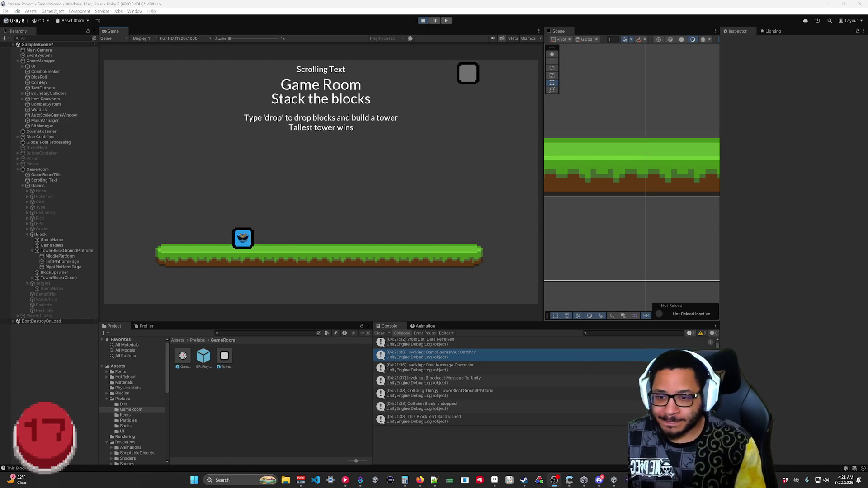
{"action": "scroll", "coordinate": [473, 386], "scroll_direction": "down", "scroll_amount": 1}
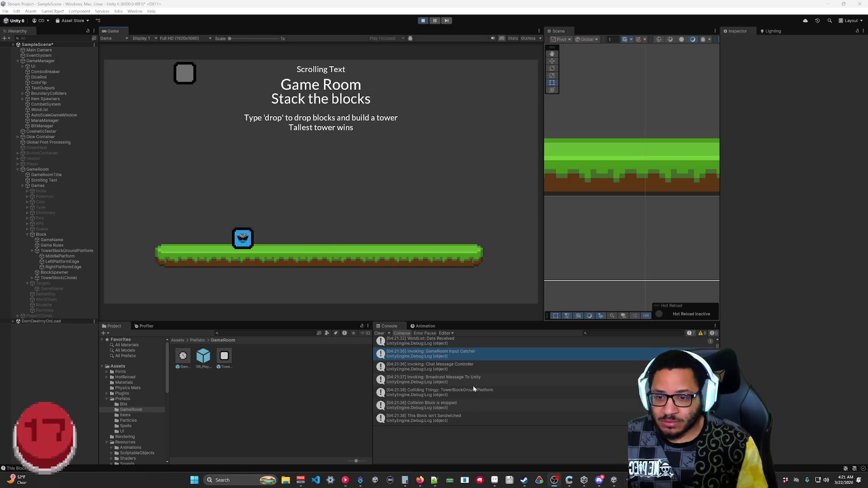
{"action": "left_click", "coordinate": [58, 276]}
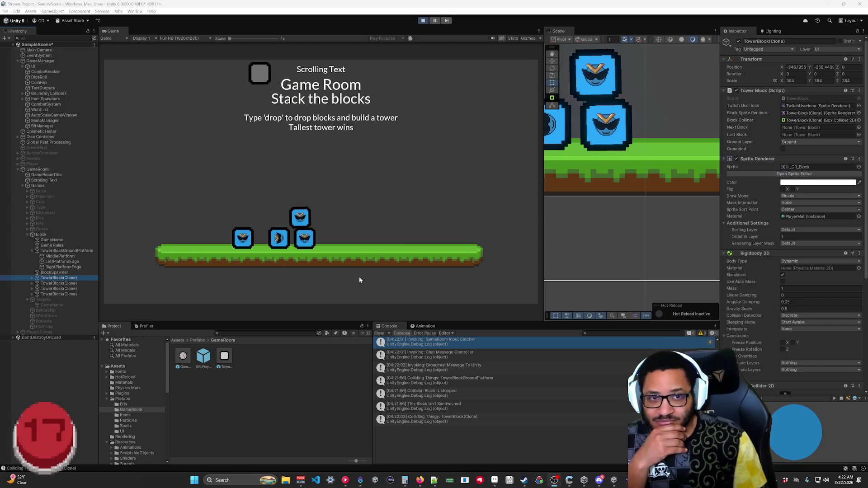
{"action": "left_click", "coordinate": [60, 294]}
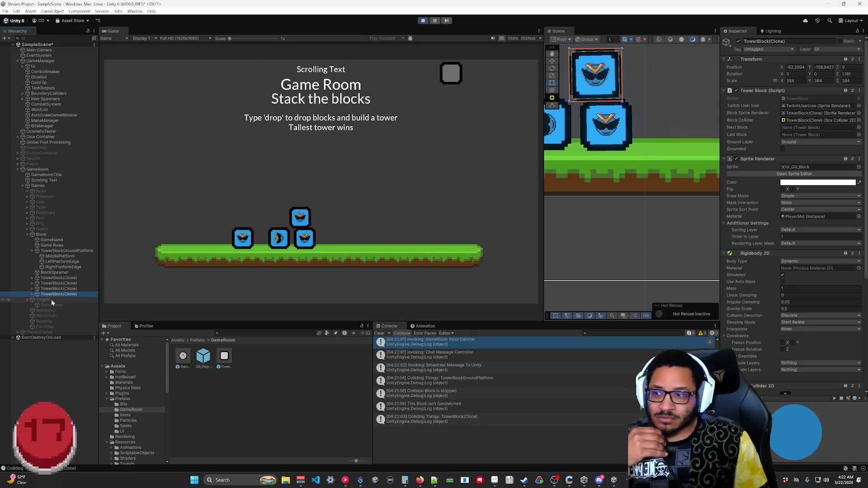
{"action": "left_click", "coordinate": [51, 277]}
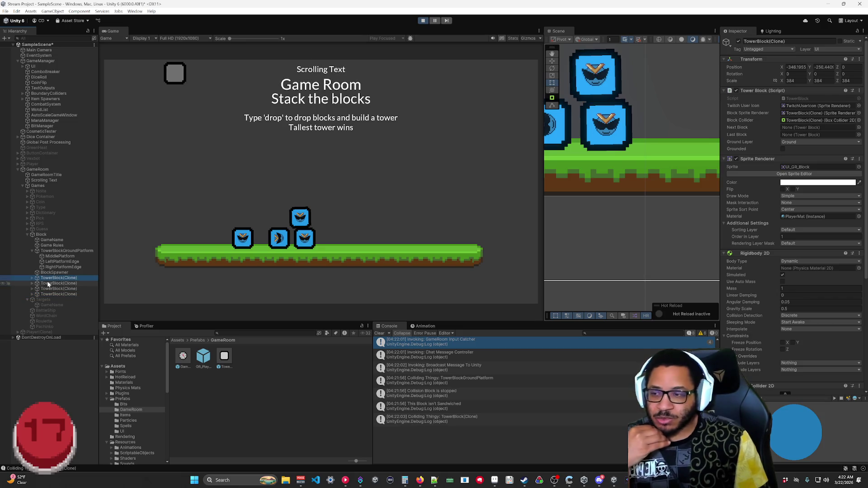
{"action": "key", "text": "ctrl+p"}
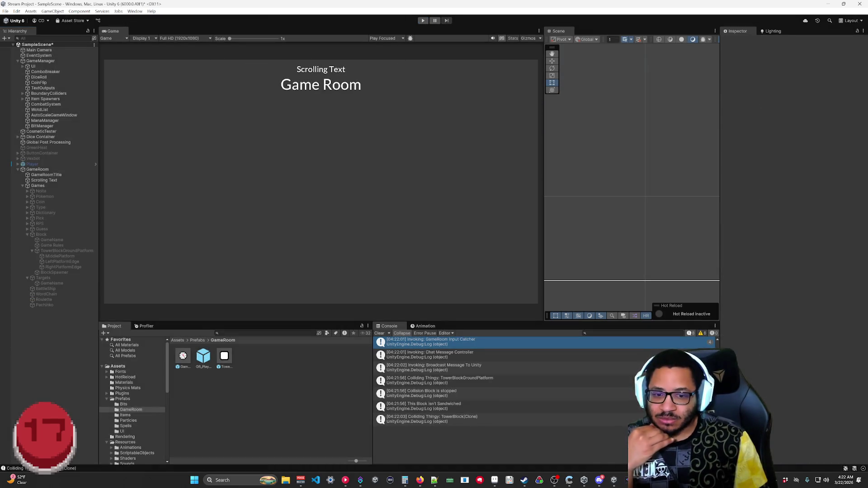
Bring up the 'Check if colliding with a layer' Unity Discussions thread in Firefox.
{"action": "key", "text": "alt+Tab"}
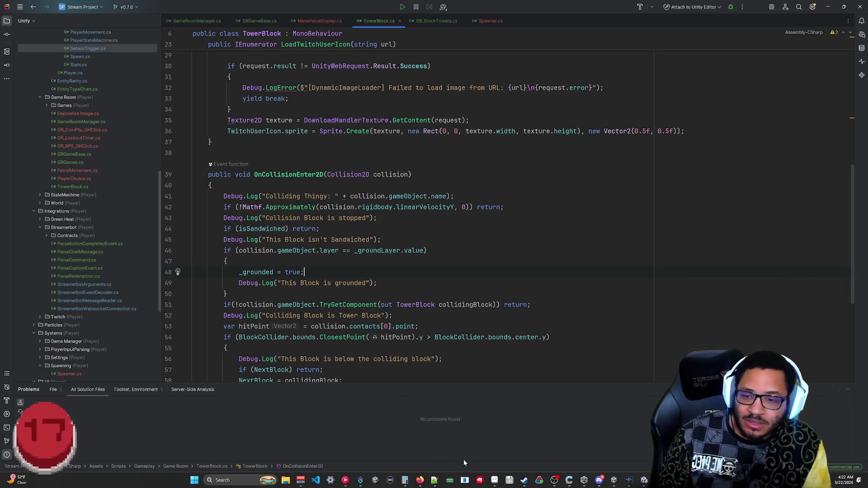
{"action": "mouse_move", "coordinate": [420, 479]}
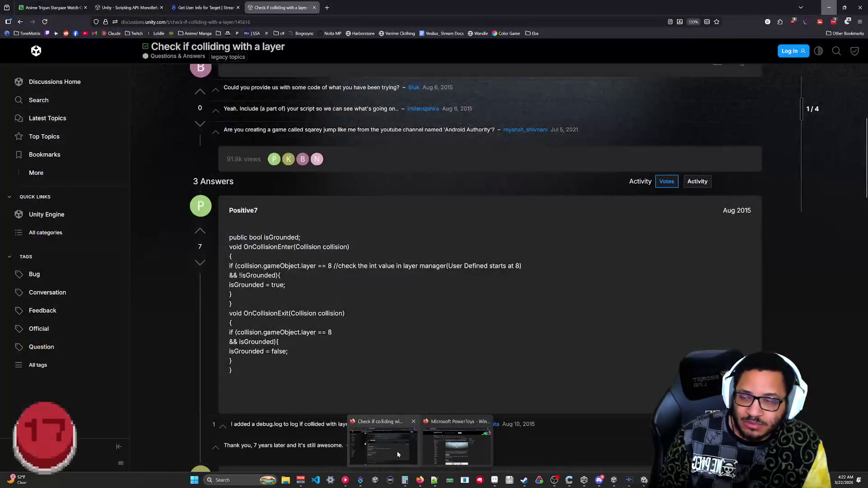
{"action": "left_click", "coordinate": [397, 451]}
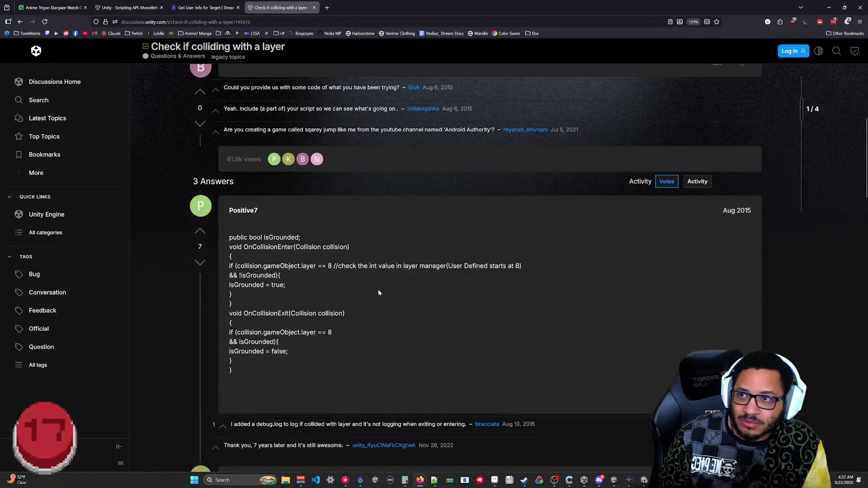
Search 'unity collision layer bit shift' and read the accepted answer in the Bit shifting (layer mask) thread.
{"action": "left_click", "coordinate": [258, 24]}
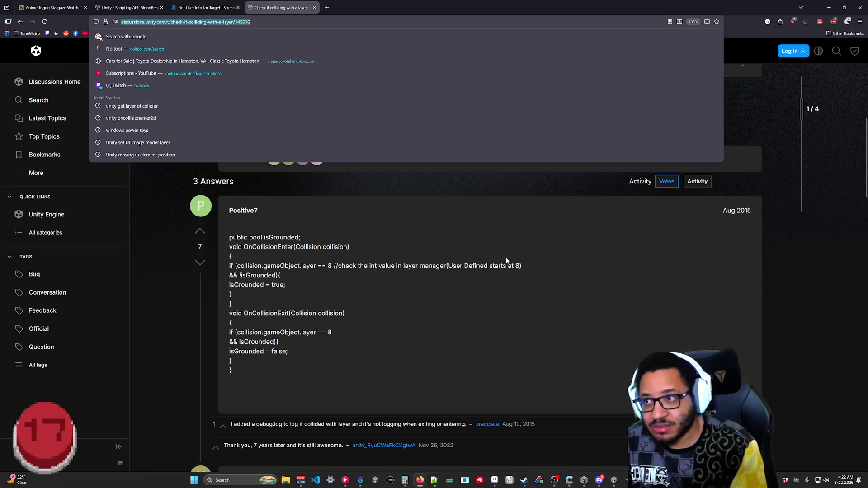
{"action": "type", "text": "unity co"}
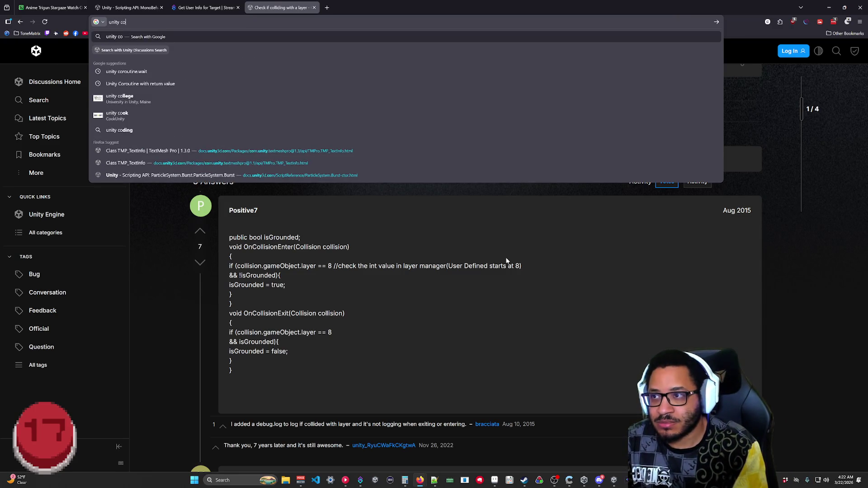
{"action": "type", "text": "llision layer bi"}
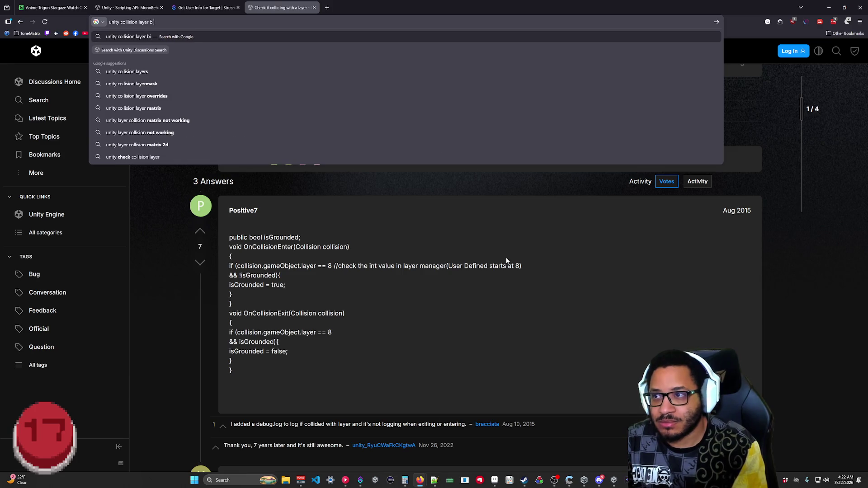
{"action": "type", "text": "t shift"}
{"action": "key", "text": "Return"}
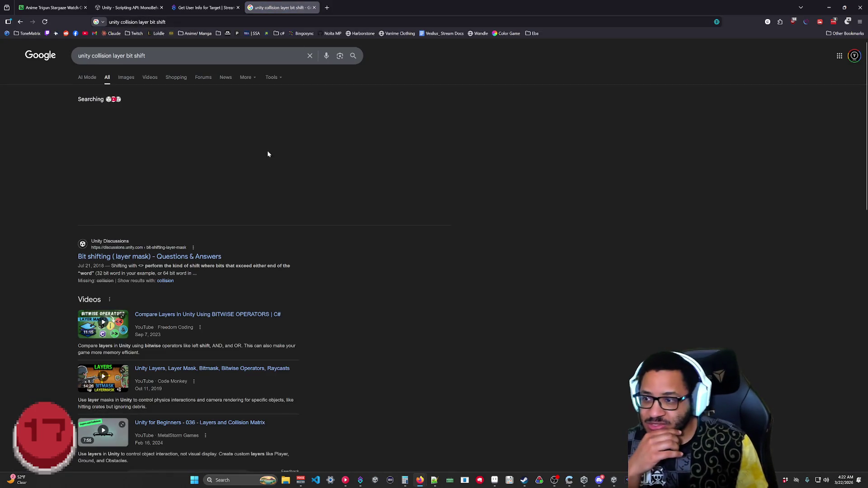
{"action": "left_click", "coordinate": [171, 256]}
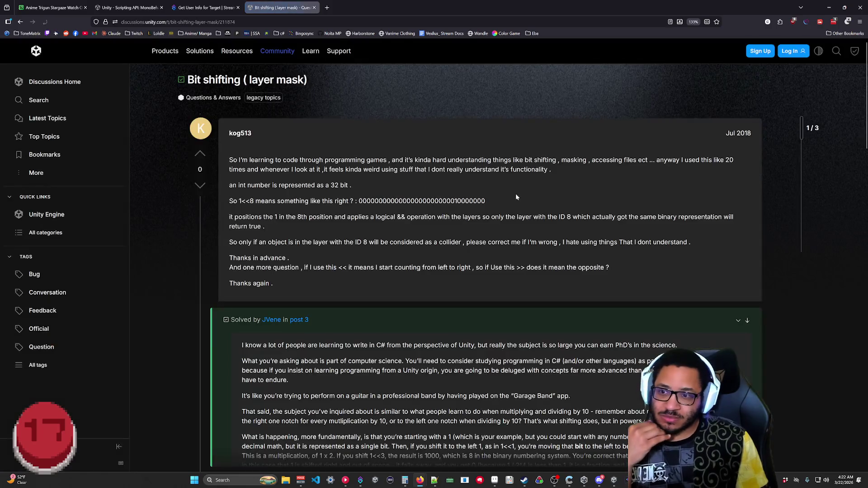
{"action": "scroll", "coordinate": [208, 237], "scroll_direction": "down", "scroll_amount": 7}
{"action": "scroll", "coordinate": [209, 237], "scroll_direction": "up", "scroll_amount": 4}
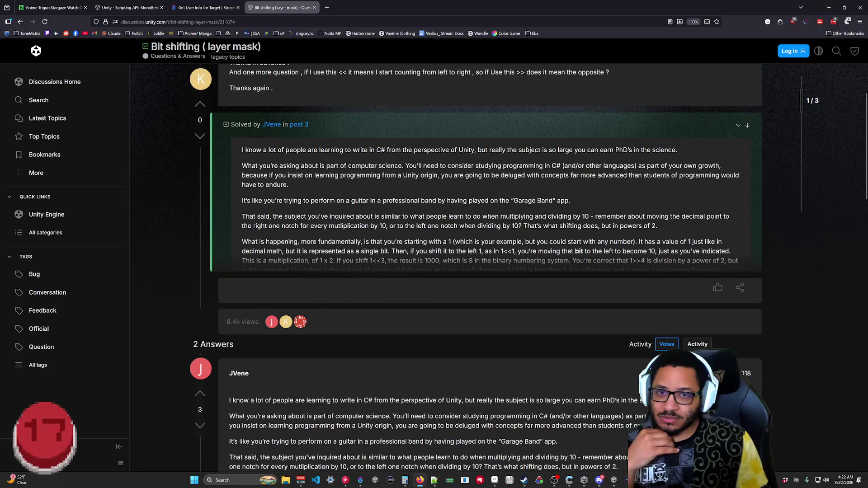
{"action": "left_click", "coordinate": [746, 127]}
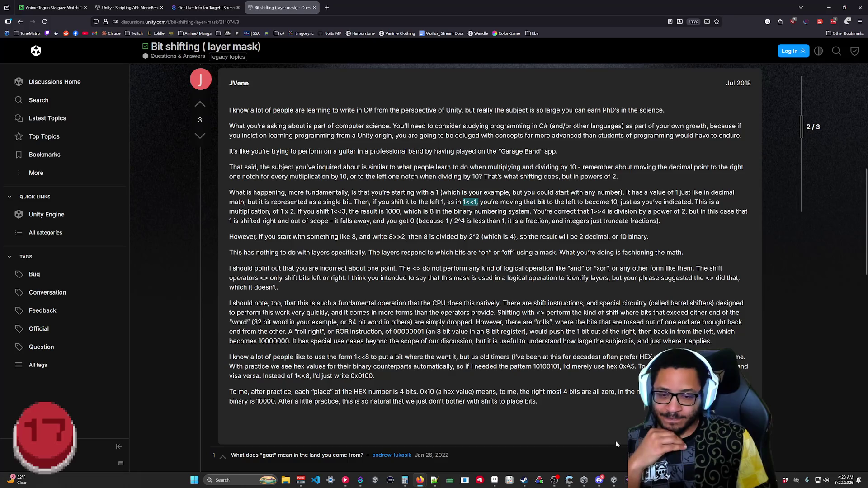
{"action": "key", "text": "alt+Tab"}
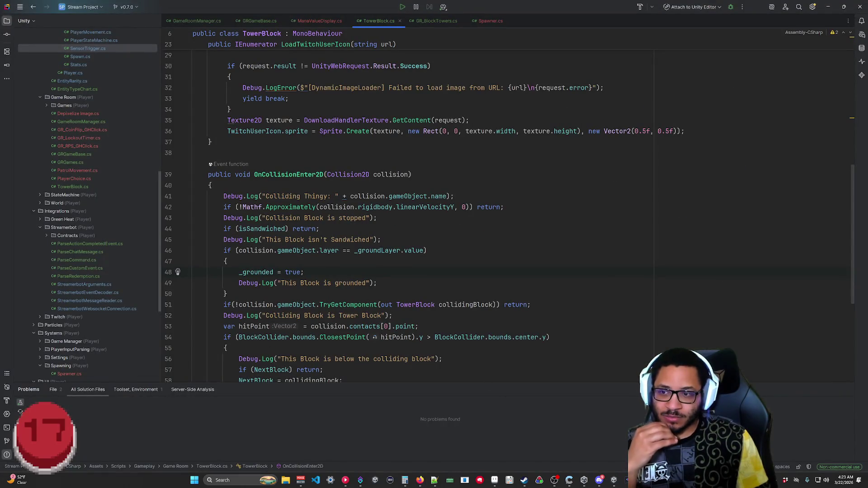
Strip '== _groundLayer.value' from line 46, leaving 'if (collision.gameObject.layer)'.
{"action": "left_click_drag", "start_coordinate": [425, 250], "coordinate": [339, 250]}
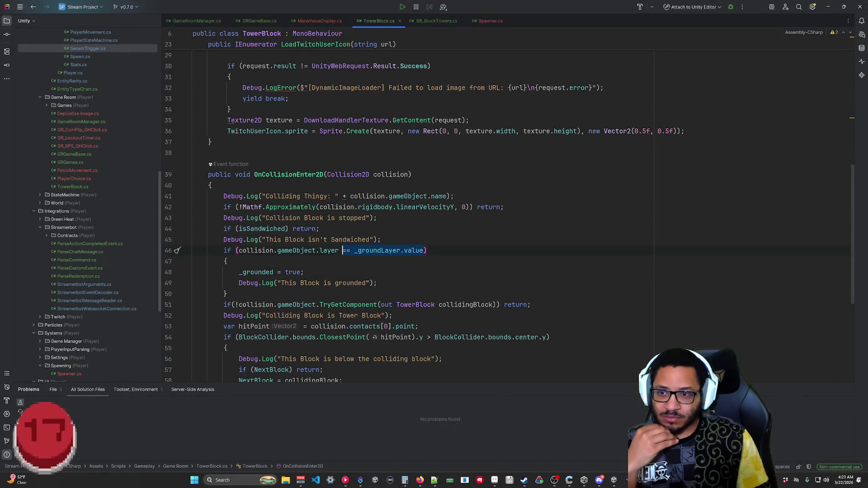
{"action": "mouse_move", "coordinate": [490, 306]}
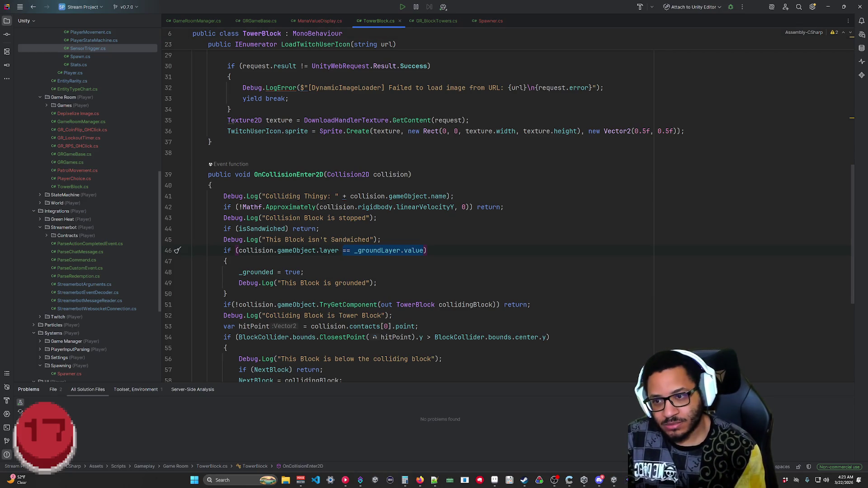
{"action": "type", "text": ">>"}
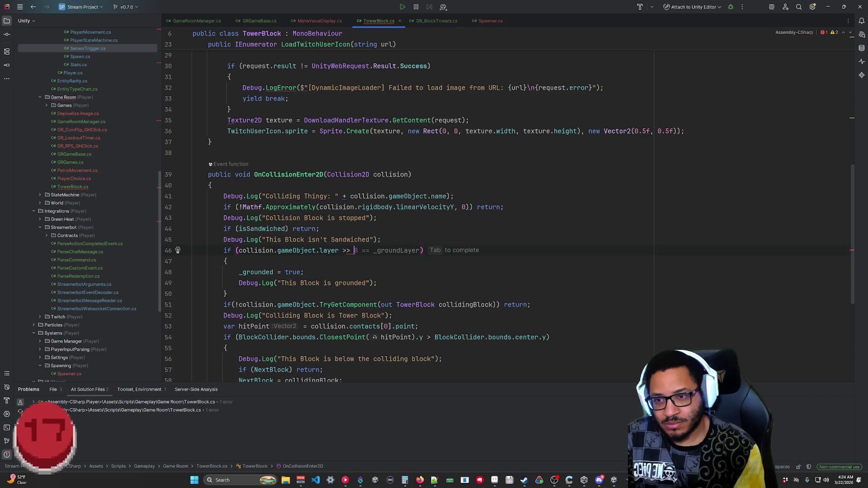
{"action": "key", "text": "BackSpace"}
{"action": "key", "text": "BackSpace"}
{"action": "key", "text": "BackSpace"}
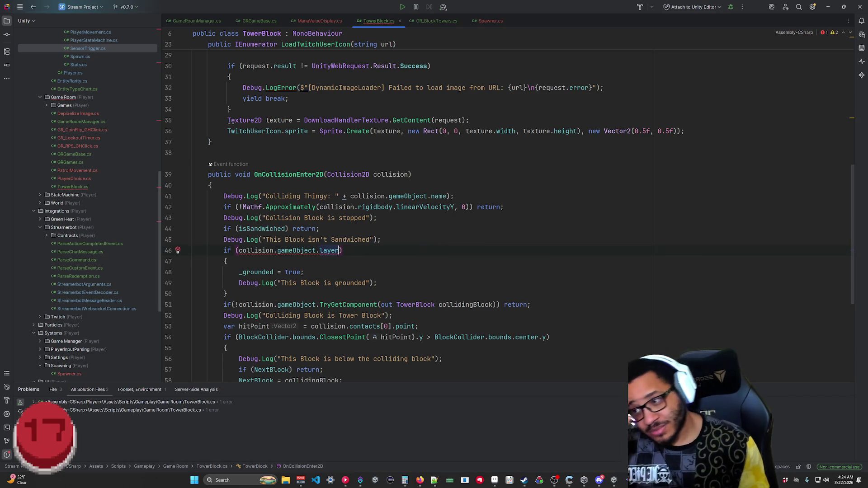
{"action": "scroll", "coordinate": [87, 172], "scroll_direction": "up", "scroll_amount": 10}
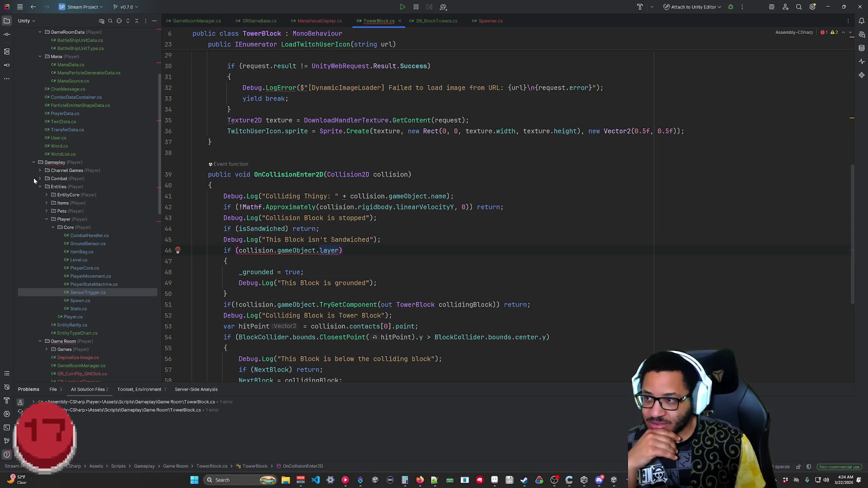
{"action": "scroll", "coordinate": [43, 189], "scroll_direction": "down", "scroll_amount": 7}
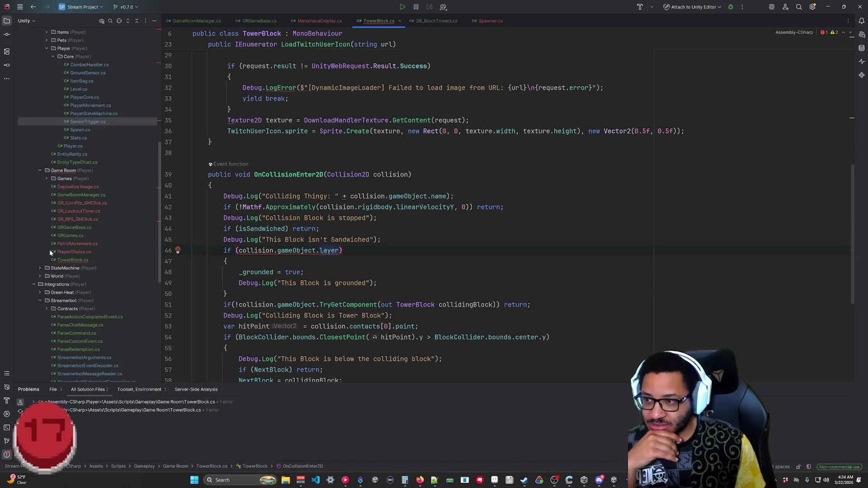
{"action": "scroll", "coordinate": [33, 222], "scroll_direction": "down", "scroll_amount": 2}
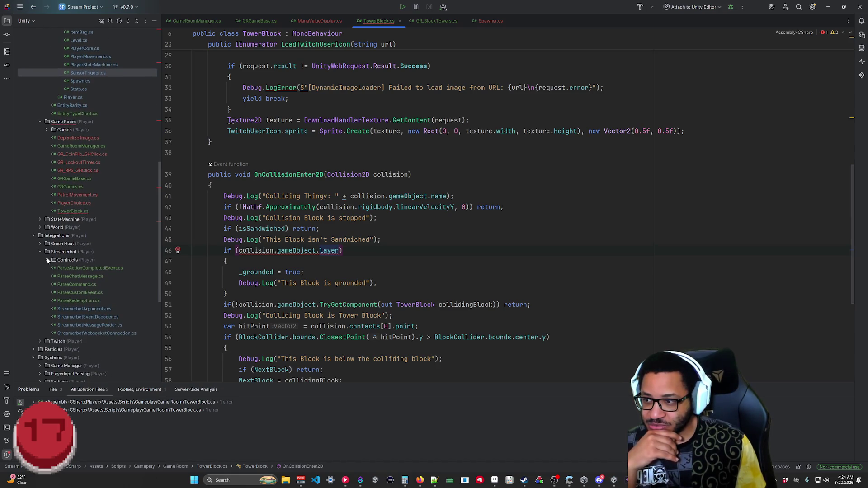
{"action": "scroll", "coordinate": [48, 261], "scroll_direction": "down", "scroll_amount": 6}
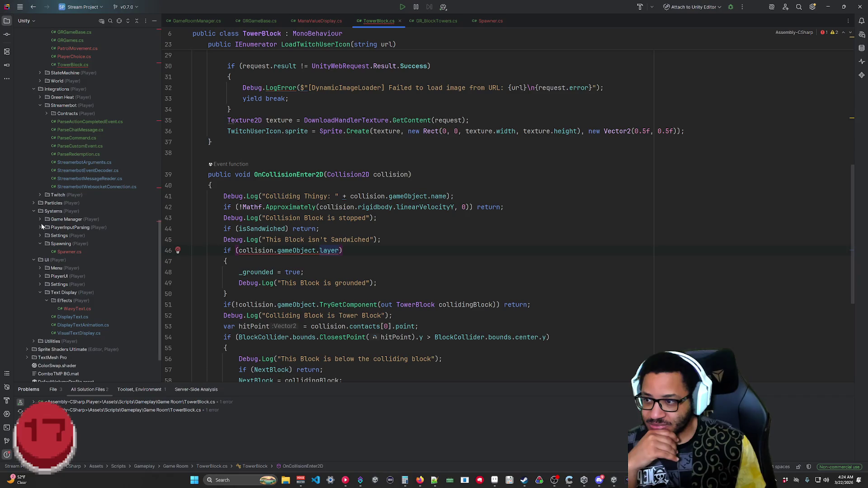
{"action": "scroll", "coordinate": [54, 299], "scroll_direction": "down", "scroll_amount": 2}
{"action": "scroll", "coordinate": [54, 292], "scroll_direction": "up", "scroll_amount": 10}
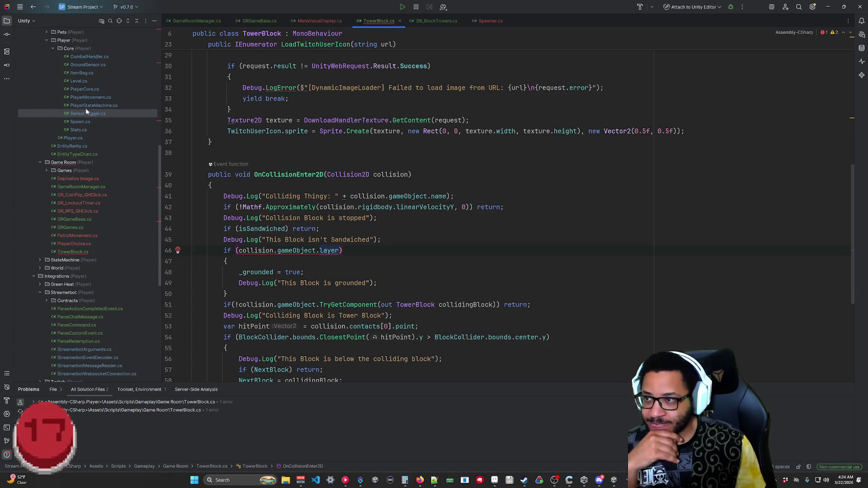
{"action": "double_click", "coordinate": [91, 97]}
{"action": "scroll", "coordinate": [407, 204], "scroll_direction": "down", "scroll_amount": 15}
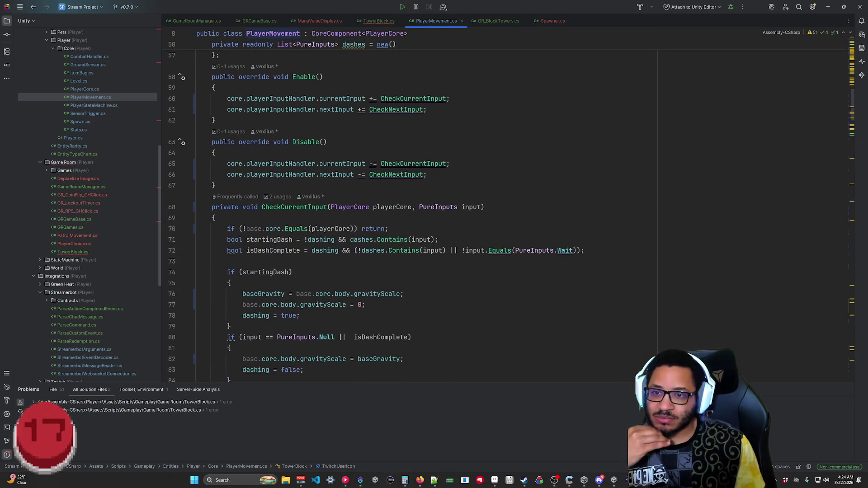
{"action": "scroll", "coordinate": [407, 203], "scroll_direction": "down", "scroll_amount": 5}
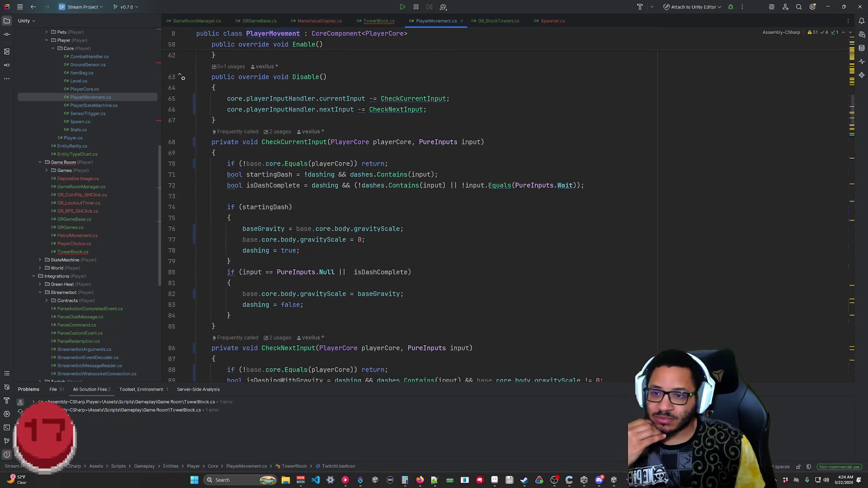
{"action": "scroll", "coordinate": [407, 204], "scroll_direction": "down", "scroll_amount": 15}
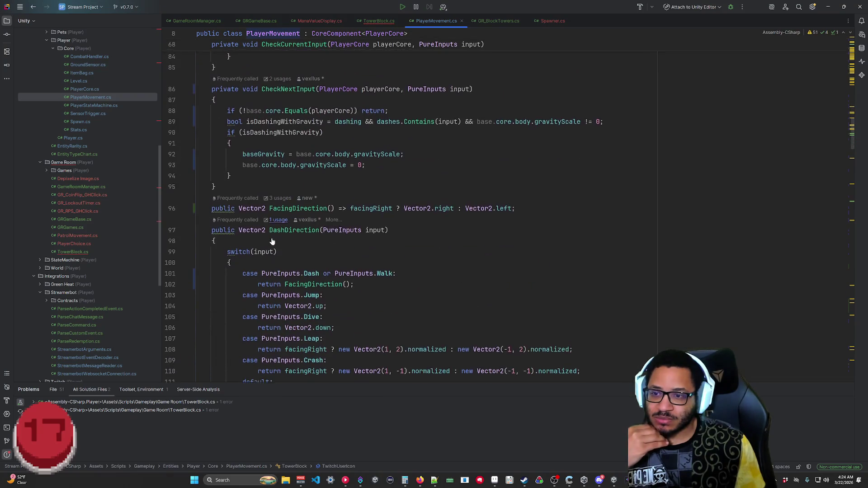
{"action": "scroll", "coordinate": [407, 204], "scroll_direction": "down", "scroll_amount": 5}
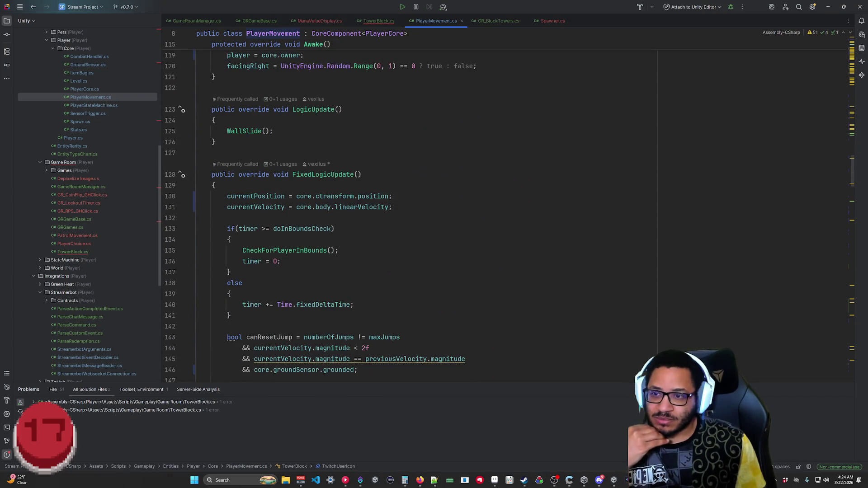
{"action": "scroll", "coordinate": [407, 203], "scroll_direction": "down", "scroll_amount": 7}
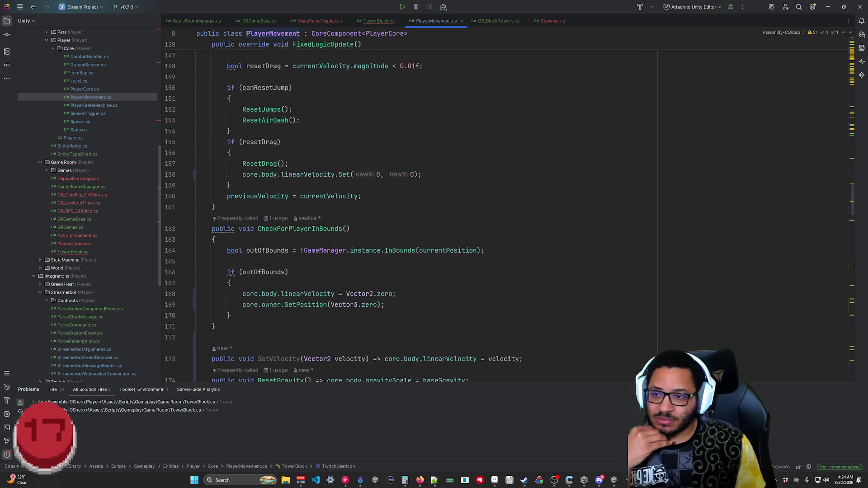
{"action": "scroll", "coordinate": [407, 204], "scroll_direction": "down", "scroll_amount": 10}
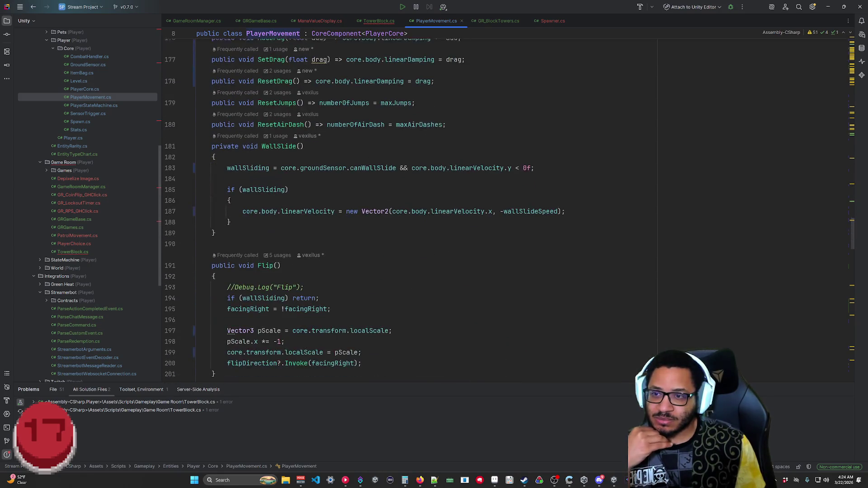
{"action": "middle_click", "coordinate": [443, 21]}
Open the PlayerStateMachine script and scroll through it.
{"action": "double_click", "coordinate": [94, 105]}
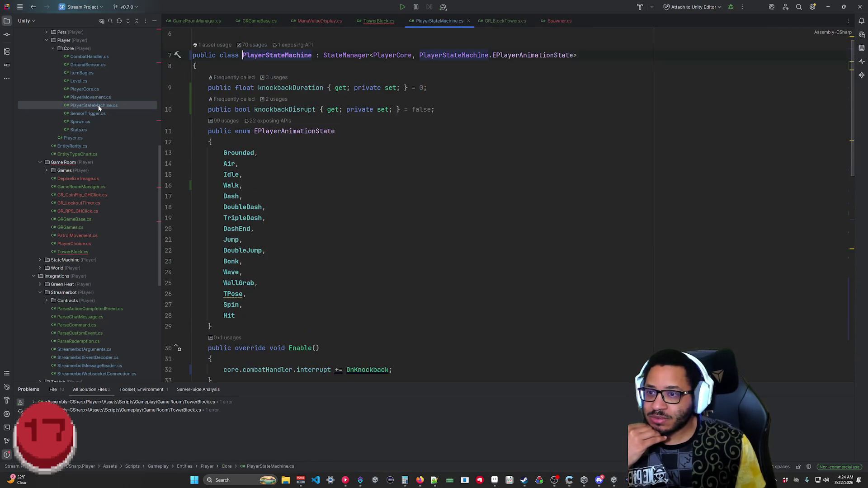
{"action": "scroll", "coordinate": [407, 203], "scroll_direction": "down", "scroll_amount": 5}
{"action": "scroll", "coordinate": [407, 203], "scroll_direction": "down", "scroll_amount": 4}
{"action": "scroll", "coordinate": [407, 204], "scroll_direction": "up", "scroll_amount": 5}
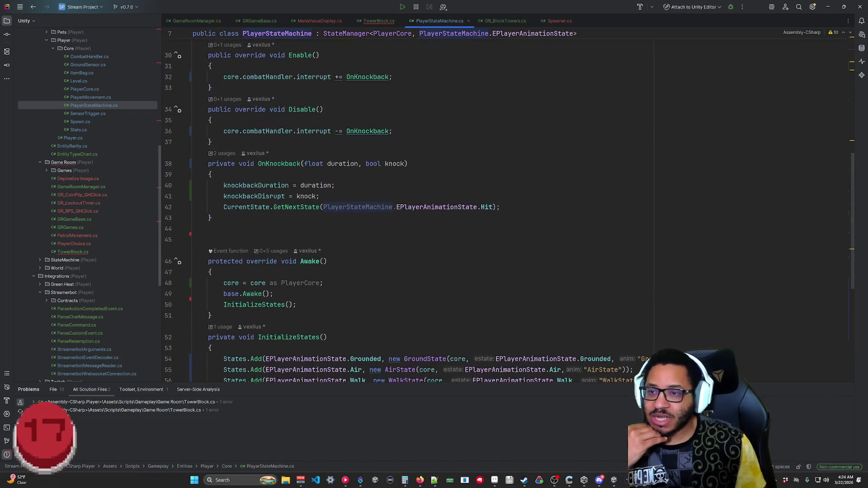
{"action": "scroll", "coordinate": [407, 203], "scroll_direction": "down", "scroll_amount": 5}
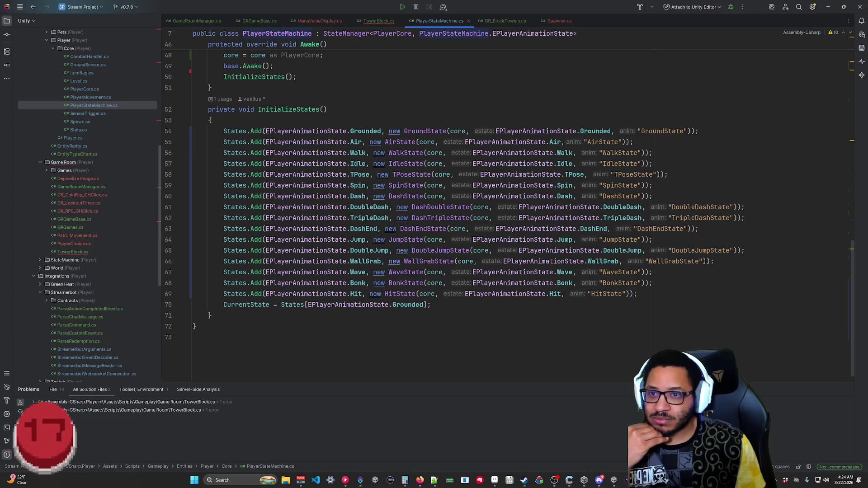
Review the GroundState constructor definition, then close GroundState to return to TowerBlock.
{"action": "mouse_move", "coordinate": [430, 135]}
{"action": "left_click", "coordinate": [521, 170]}
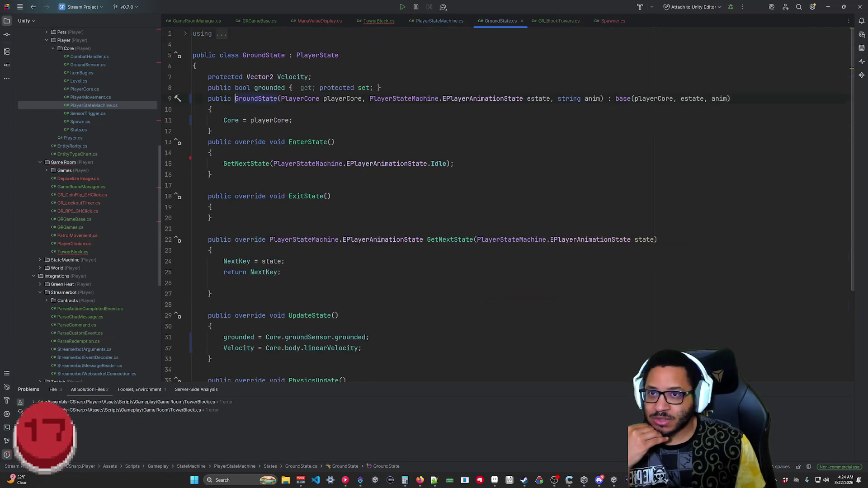
{"action": "scroll", "coordinate": [407, 203], "scroll_direction": "down", "scroll_amount": 4}
{"action": "scroll", "coordinate": [509, 211], "scroll_direction": "up", "scroll_amount": 4}
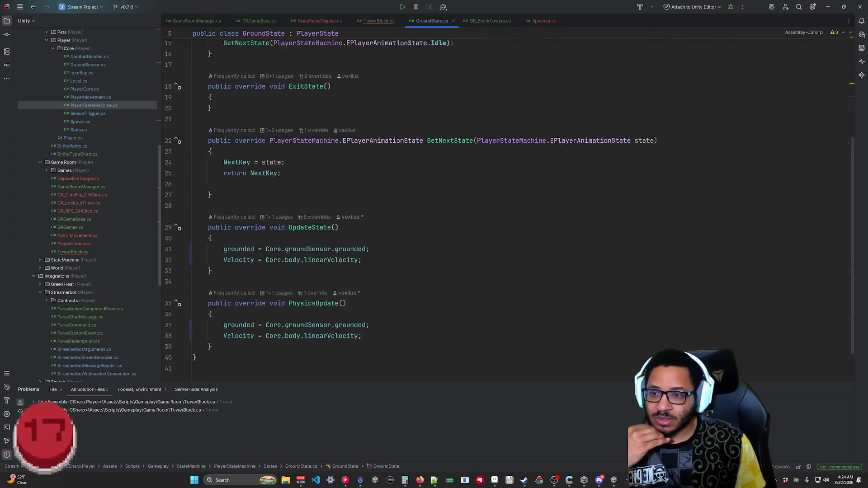
{"action": "scroll", "coordinate": [509, 210], "scroll_direction": "down", "scroll_amount": 4}
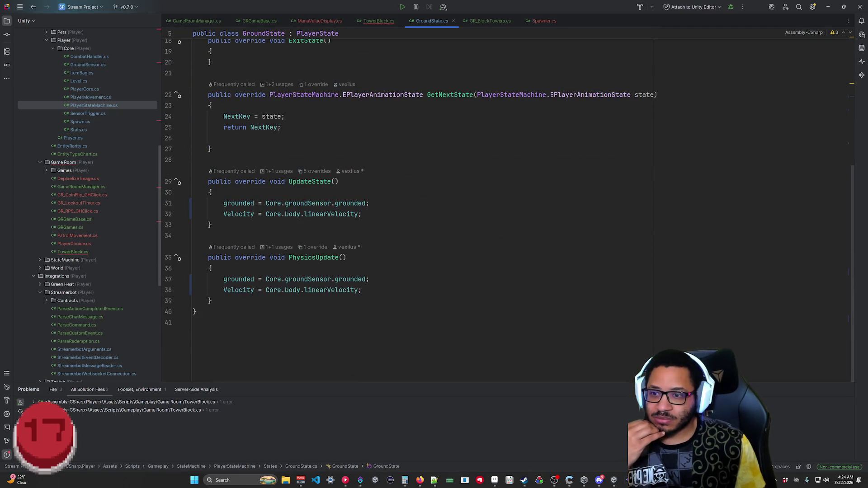
{"action": "scroll", "coordinate": [407, 203], "scroll_direction": "up", "scroll_amount": 4}
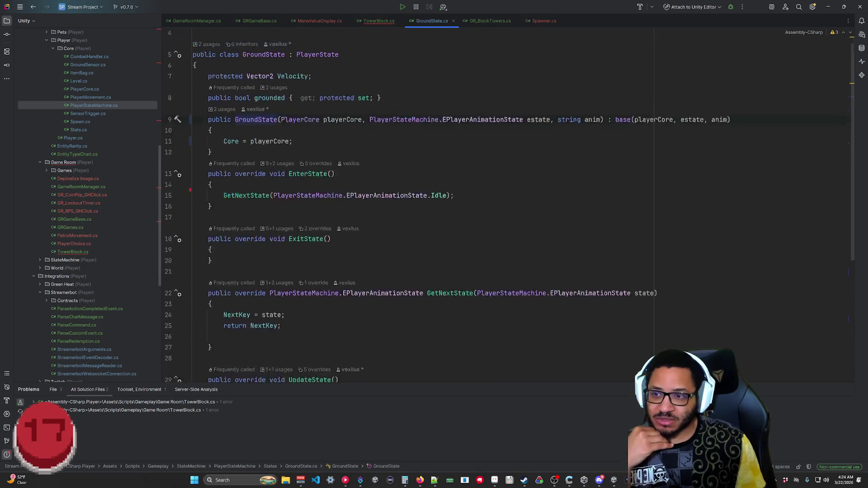
{"action": "middle_click", "coordinate": [428, 19]}
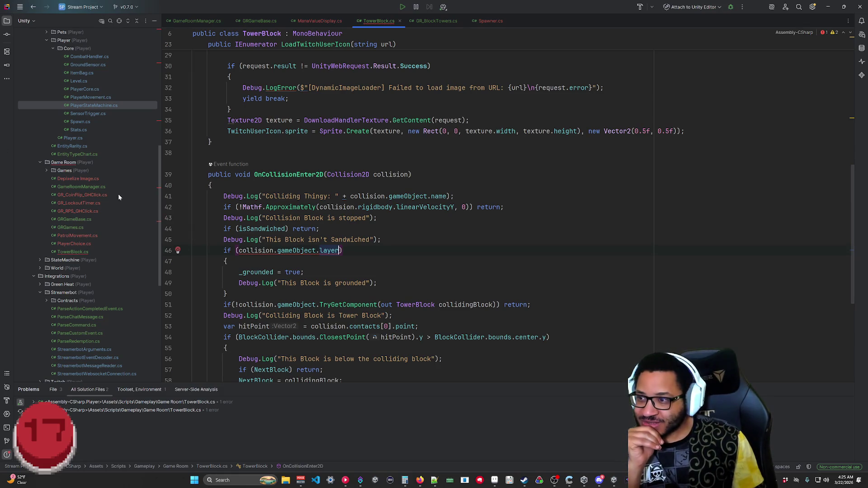
Rewrite line 46 as if (((1 << collision.gameObject.layer) & _groundLayer) != 0) and save.
{"action": "scroll", "coordinate": [117, 194], "scroll_direction": "up", "scroll_amount": 5}
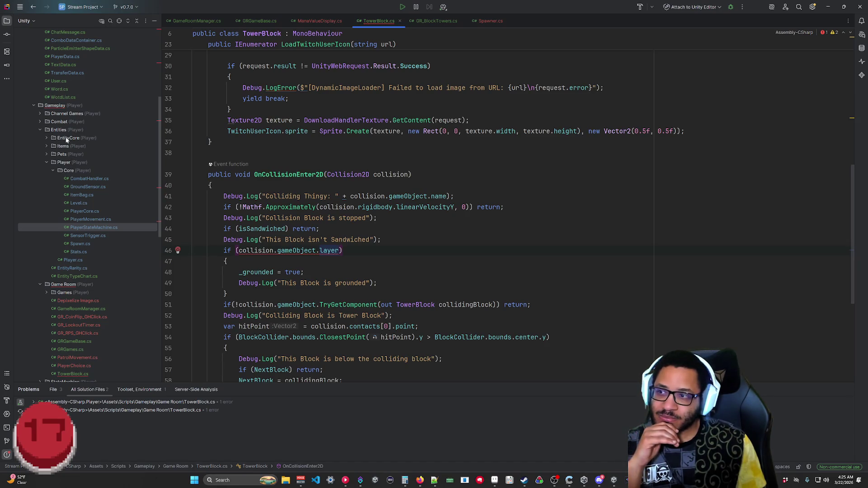
{"action": "key", "text": "alt+1"}
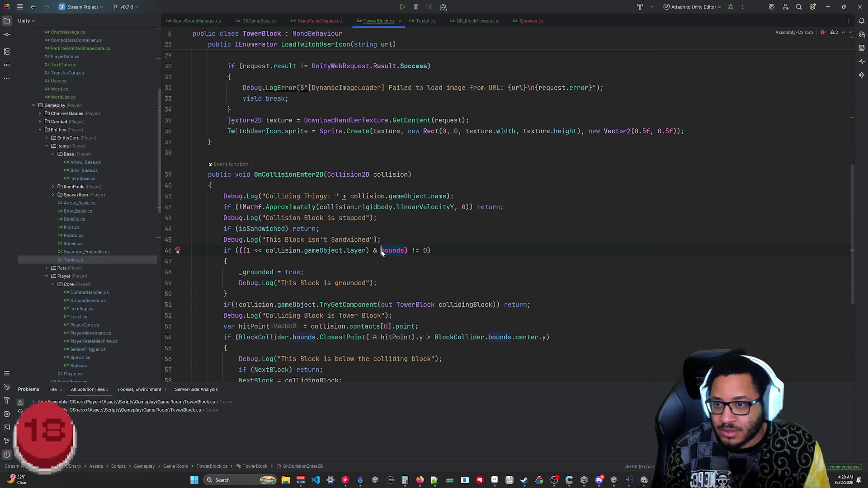
{"action": "key", "text": "ctrl+Delete"}
{"action": "type", "text": "_grou"}
{"action": "key", "text": "Return"}
{"action": "left_click", "coordinate": [377, 284]}
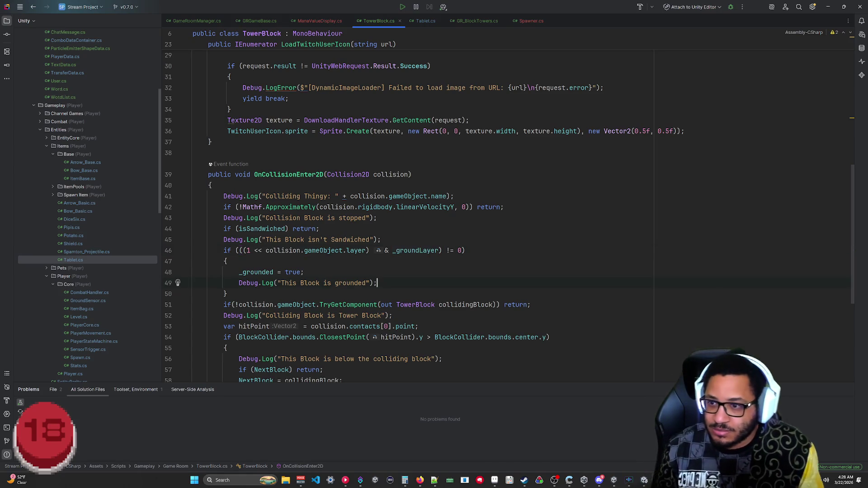
{"action": "key", "text": "ctrl+s"}
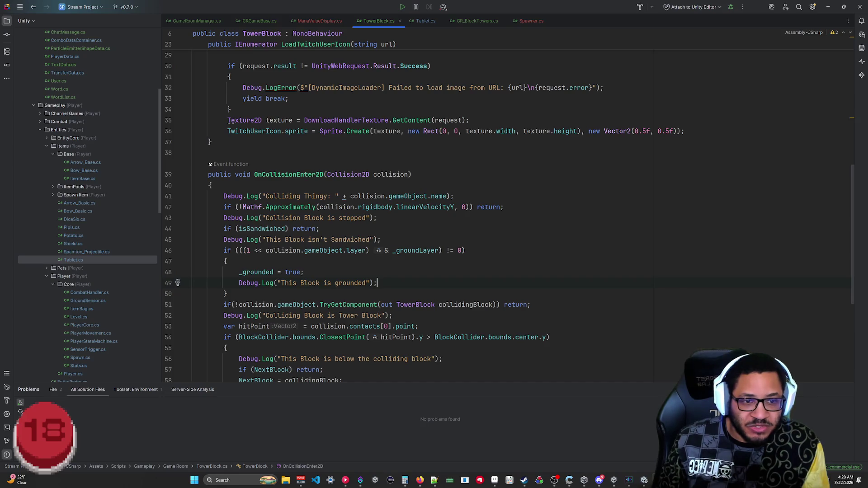
Bring Unity forward, start Play, and delete the first dropped test block.
{"action": "left_click", "coordinate": [828, 7]}
{"action": "left_click", "coordinate": [644, 480]}
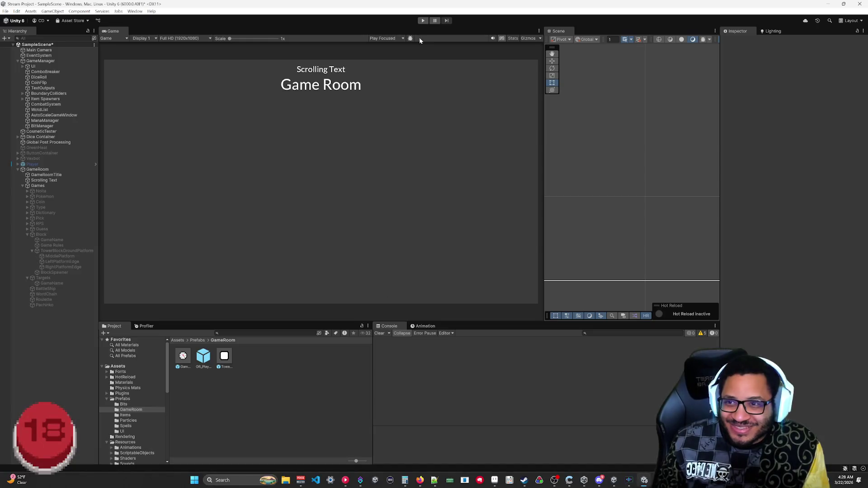
{"action": "left_click", "coordinate": [423, 21]}
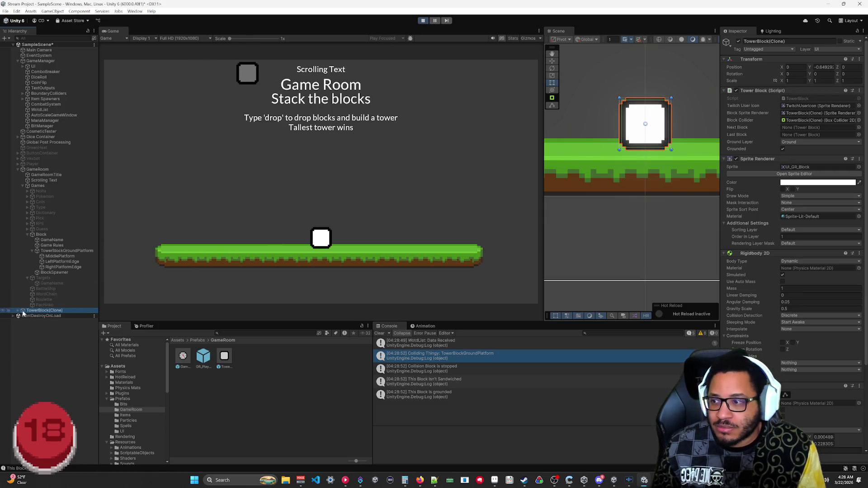
{"action": "key", "text": "Delete"}
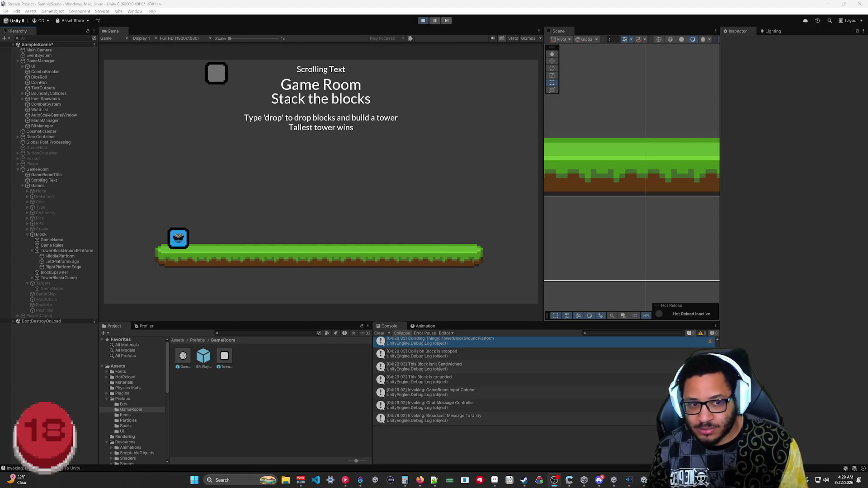
Inspect the two stacked TowerBlock clones, framing one in the Scene view, then stop play.
{"action": "left_click", "coordinate": [60, 277]}
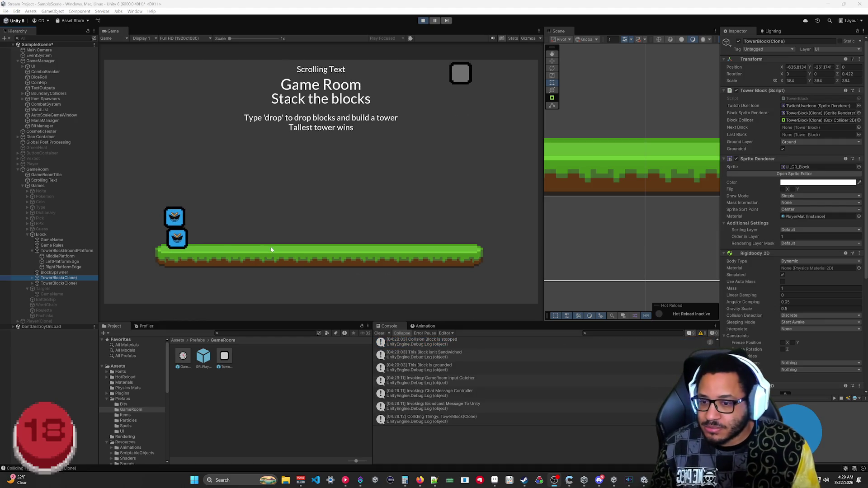
{"action": "left_click", "coordinate": [78, 283]}
{"action": "left_click", "coordinate": [79, 277]}
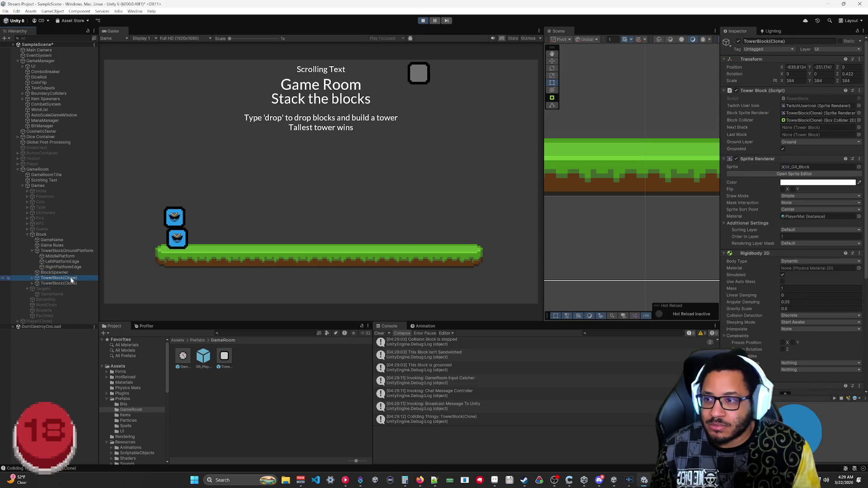
{"action": "key", "text": "f"}
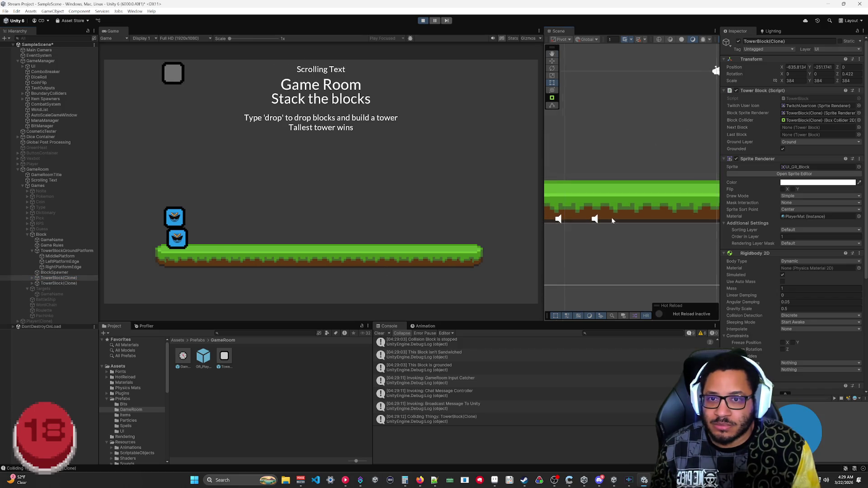
{"action": "left_click", "coordinate": [57, 283]}
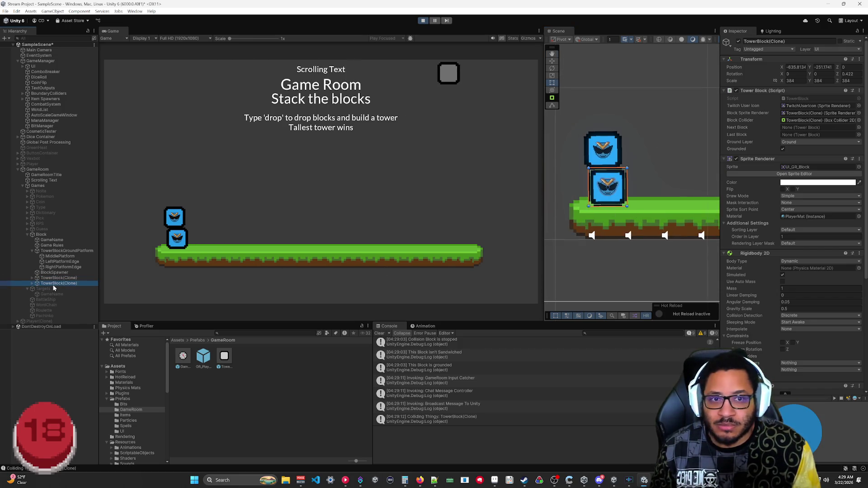
{"action": "left_click", "coordinate": [59, 278]}
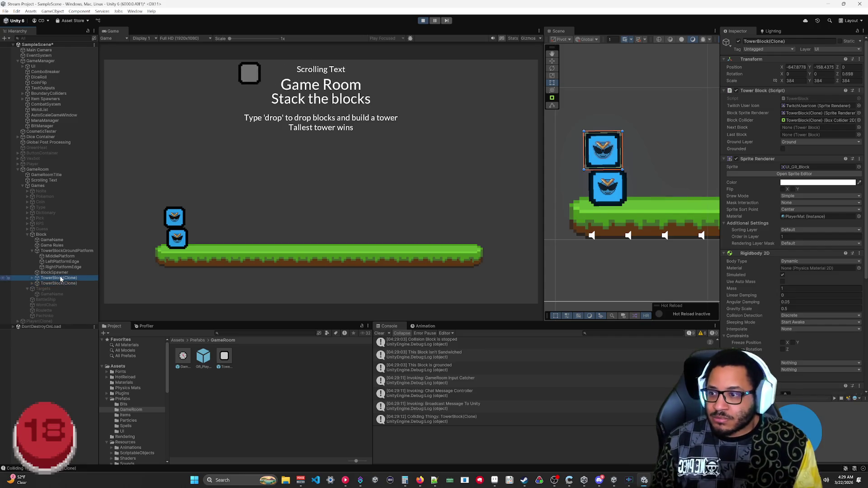
{"action": "left_click", "coordinate": [59, 283]}
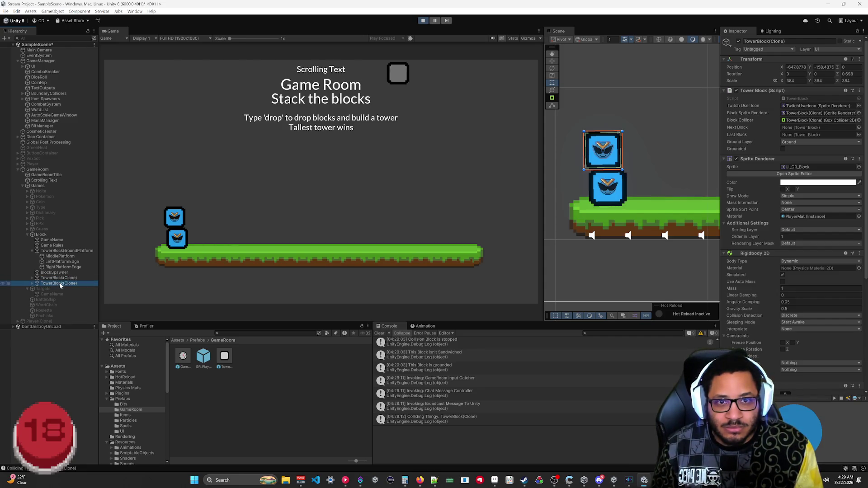
{"action": "left_click", "coordinate": [425, 23]}
{"action": "key", "text": "alt+Tab"}
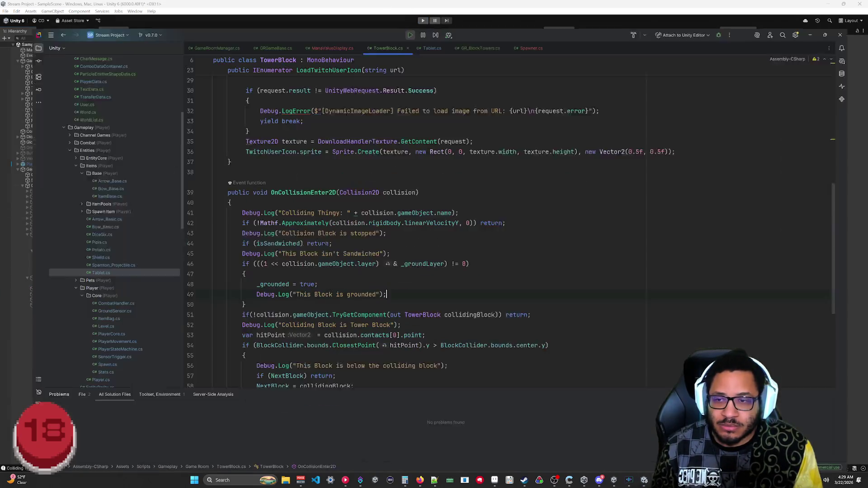
Try renaming _groundLayer to _collisionLay but keep _groundLayer, then go back to Unity.
{"action": "scroll", "coordinate": [407, 204], "scroll_direction": "up", "scroll_amount": 8}
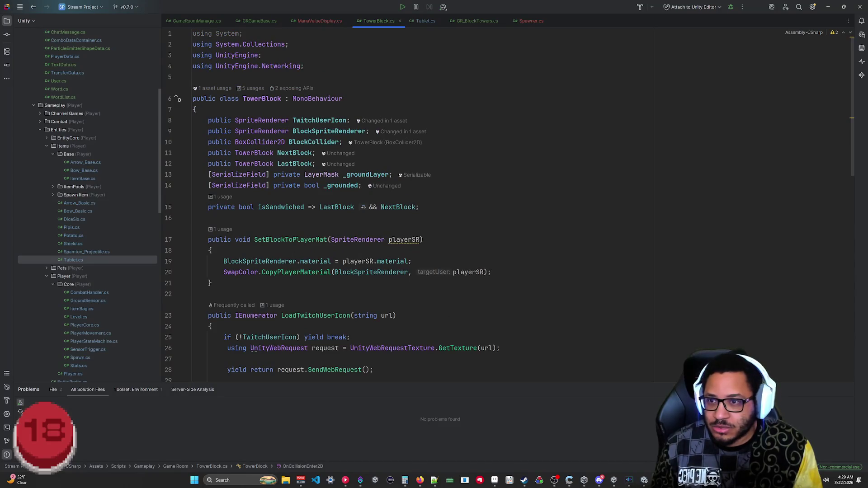
{"action": "left_click", "coordinate": [389, 175]}
{"action": "left_click", "coordinate": [350, 174]}
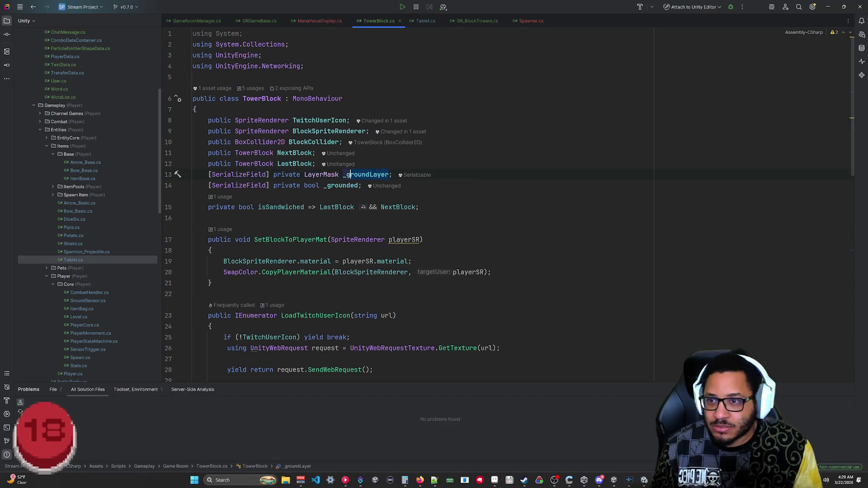
{"action": "key", "text": "F2"}
{"action": "type", "text": "_collisionLay"}
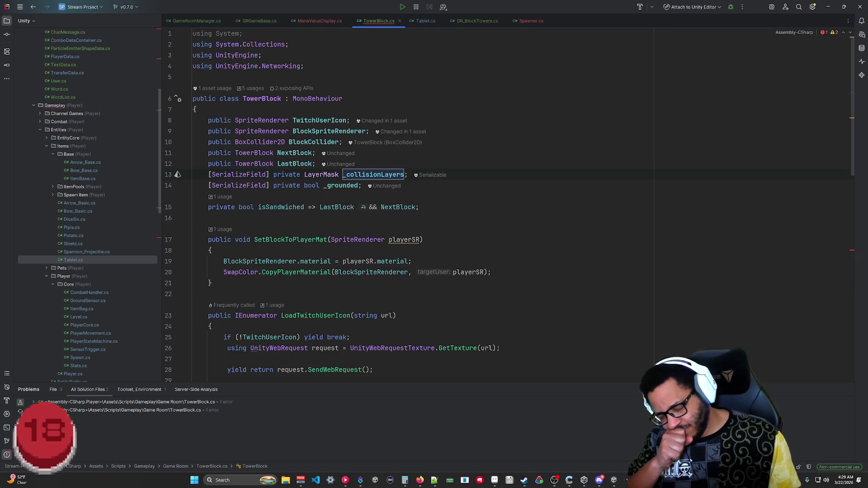
{"action": "type", "text": "ground"}
{"action": "key", "text": "Return"}
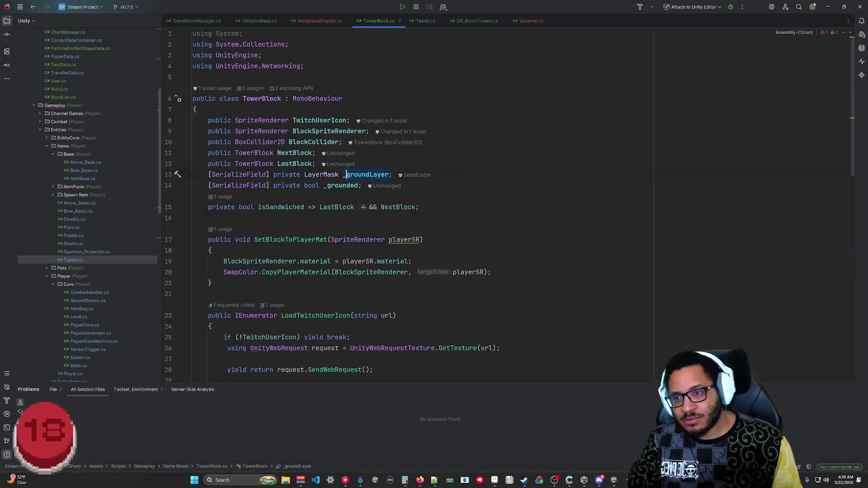
{"action": "scroll", "coordinate": [407, 204], "scroll_direction": "down", "scroll_amount": 15}
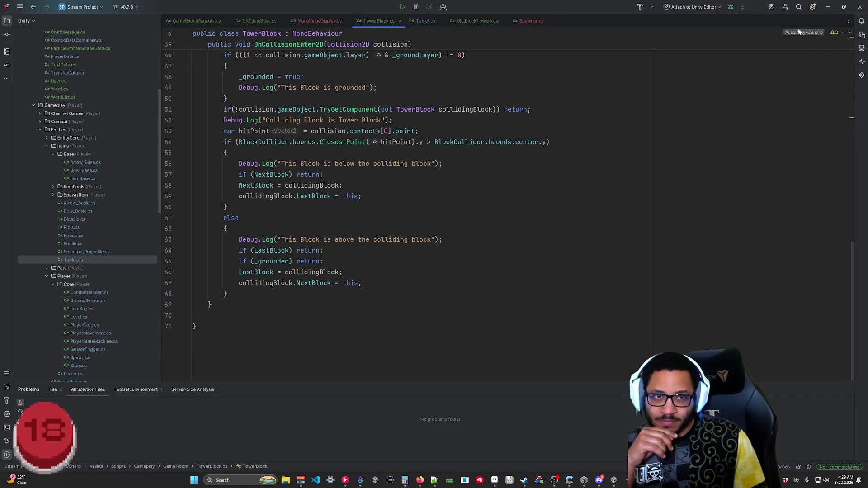
{"action": "key", "text": "alt+Tab"}
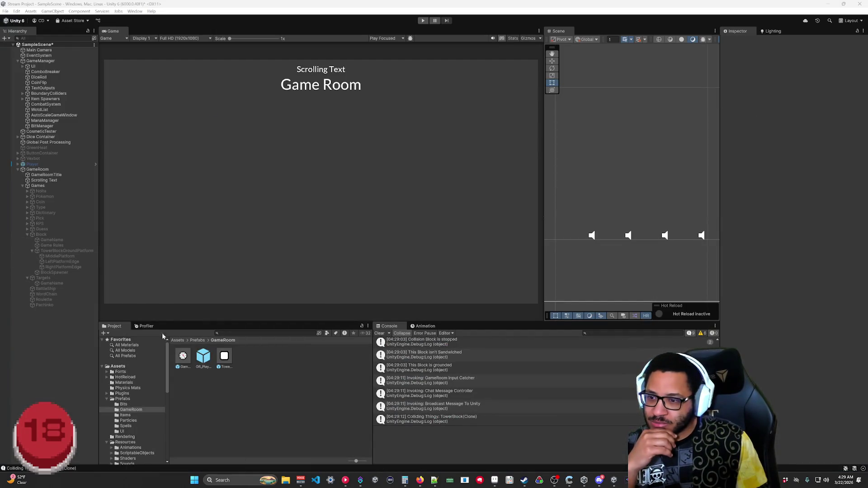
Open the TowerBlock prefab and add UI and Ground to its Rigidbody 2D Include Layers.
{"action": "double_click", "coordinate": [229, 358]}
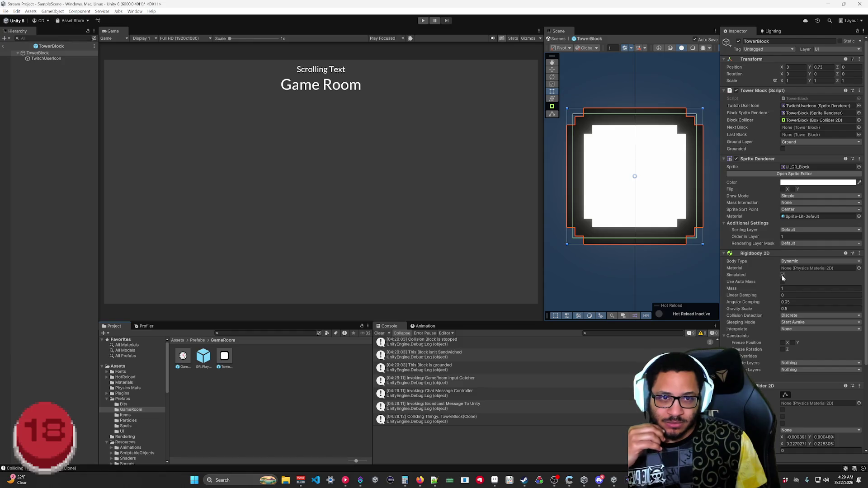
{"action": "scroll", "coordinate": [761, 276], "scroll_direction": "down", "scroll_amount": 5}
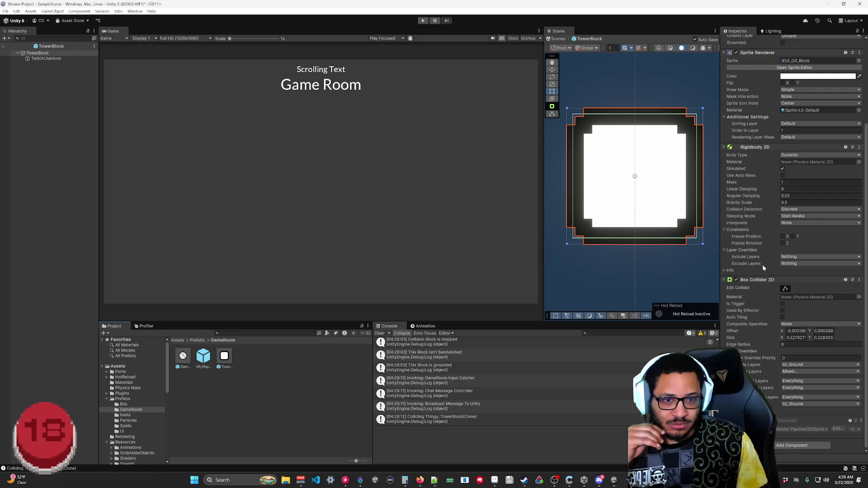
{"action": "left_click", "coordinate": [784, 260]}
{"action": "left_click", "coordinate": [792, 311]}
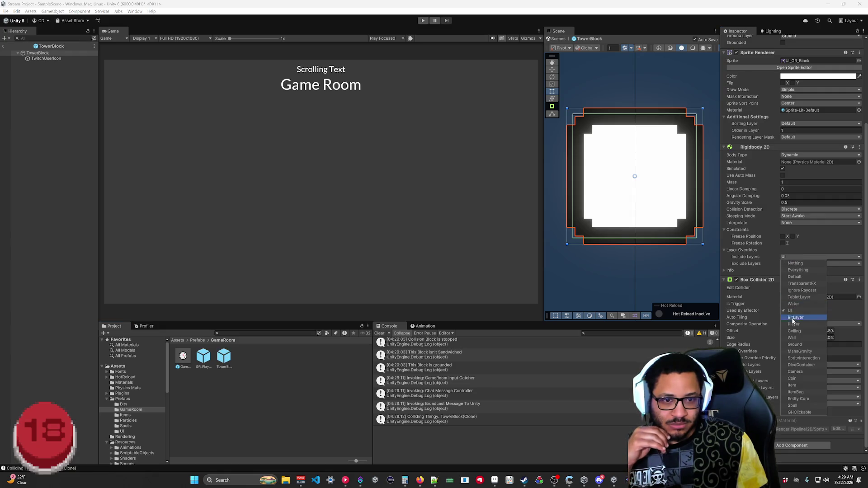
{"action": "left_click", "coordinate": [795, 345]}
{"action": "left_click", "coordinate": [789, 271]}
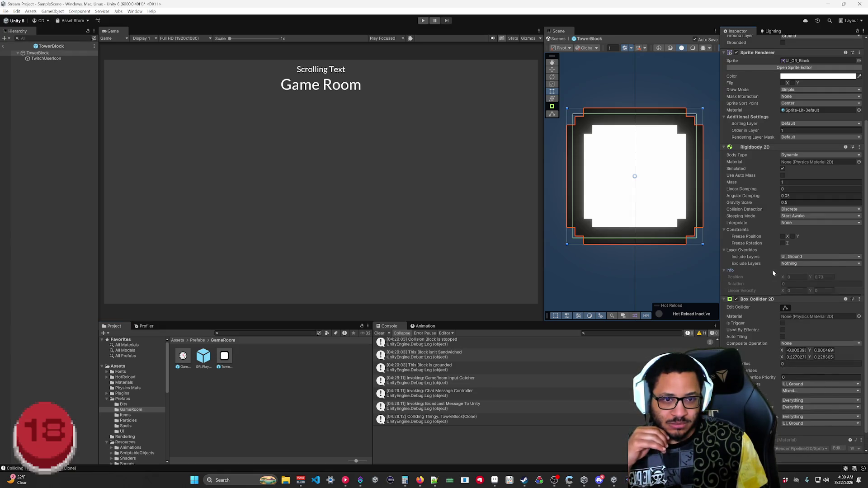
{"action": "left_click", "coordinate": [740, 270]}
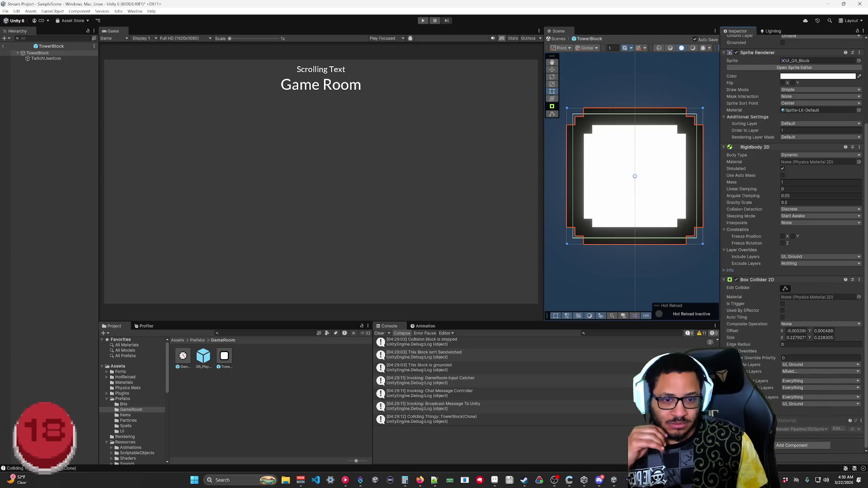
Paste the copied layer mask into Exclude Layers and exit Prefab Mode.
{"action": "right_click", "coordinate": [754, 373]}
{"action": "key", "text": "Escape"}
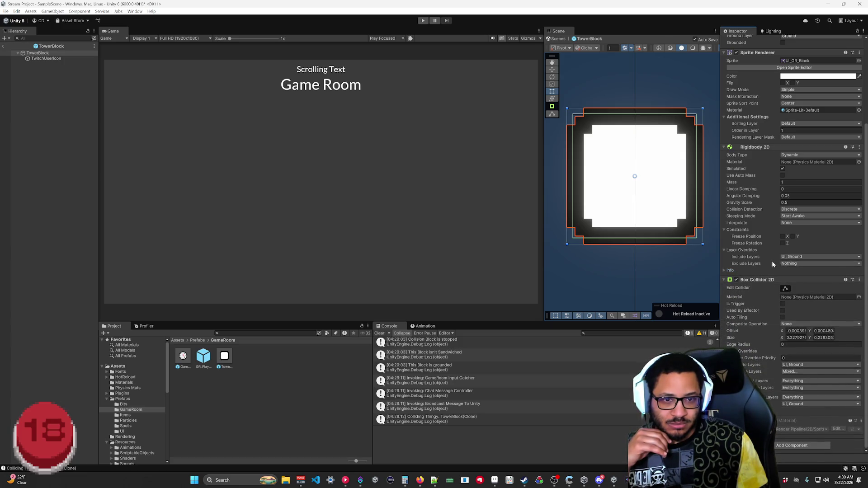
{"action": "right_click", "coordinate": [754, 267]}
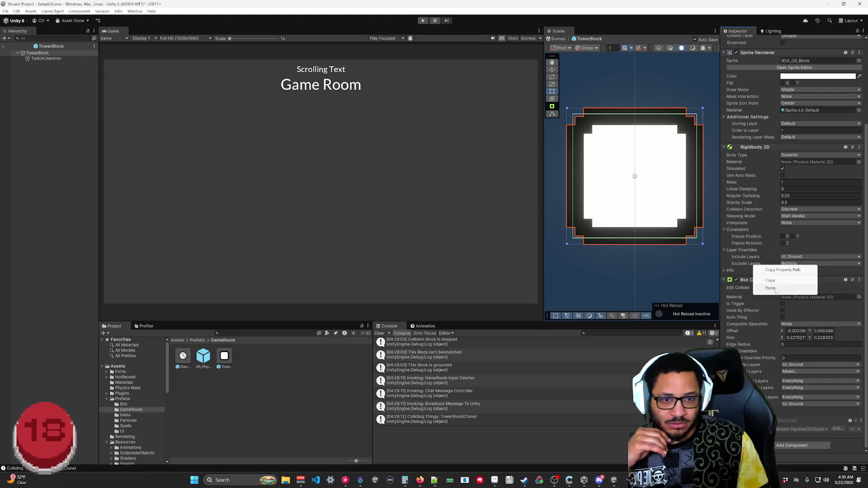
{"action": "left_click", "coordinate": [775, 284]}
{"action": "left_click", "coordinate": [771, 272]}
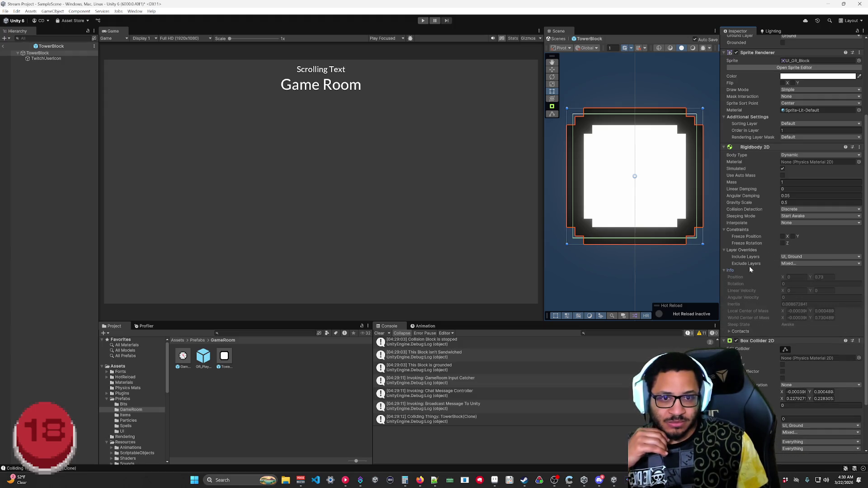
{"action": "left_click", "coordinate": [4, 45]}
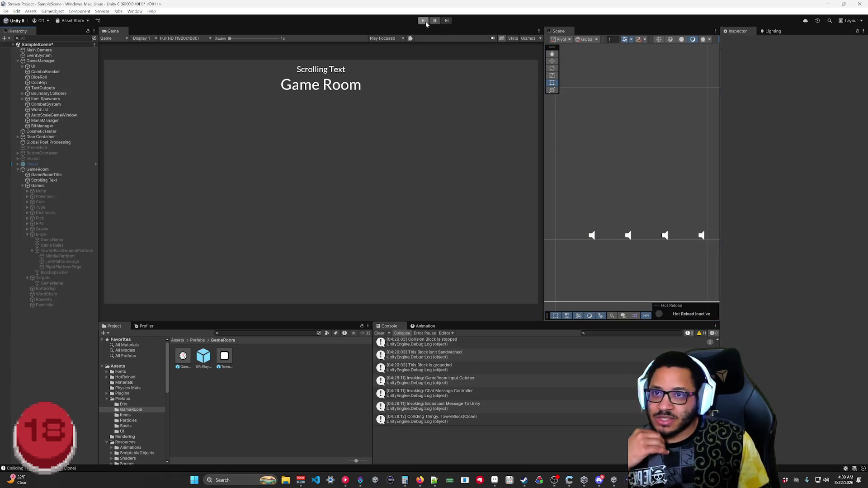
Playtest until three blocks stack, inspect the TowerBlock(Clone), clear the Console, and return to Rider.
{"action": "left_click", "coordinate": [425, 21]}
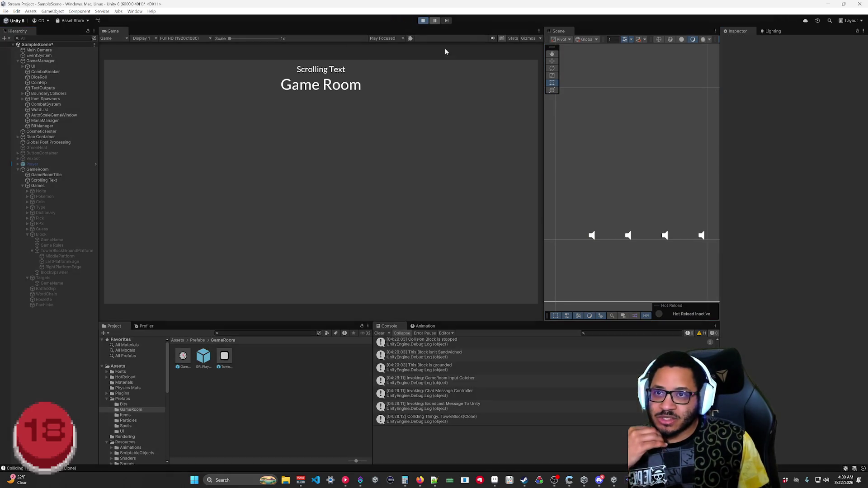
{"action": "left_click", "coordinate": [225, 359]}
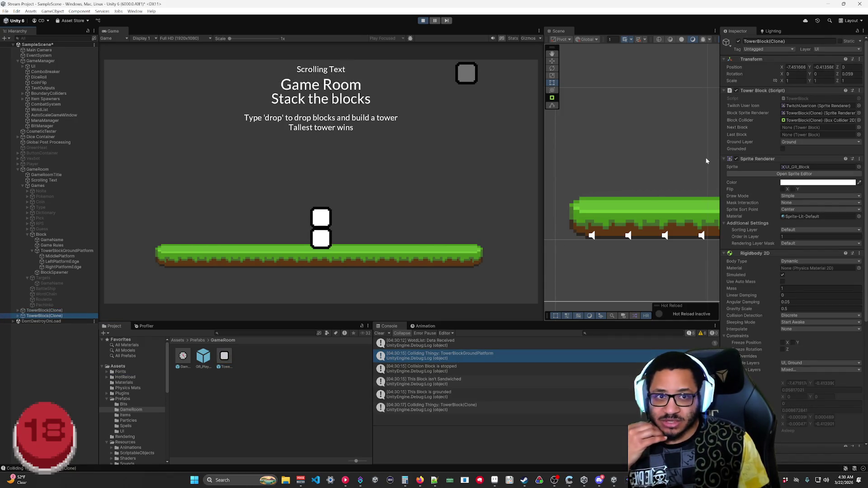
{"action": "left_click", "coordinate": [58, 311]}
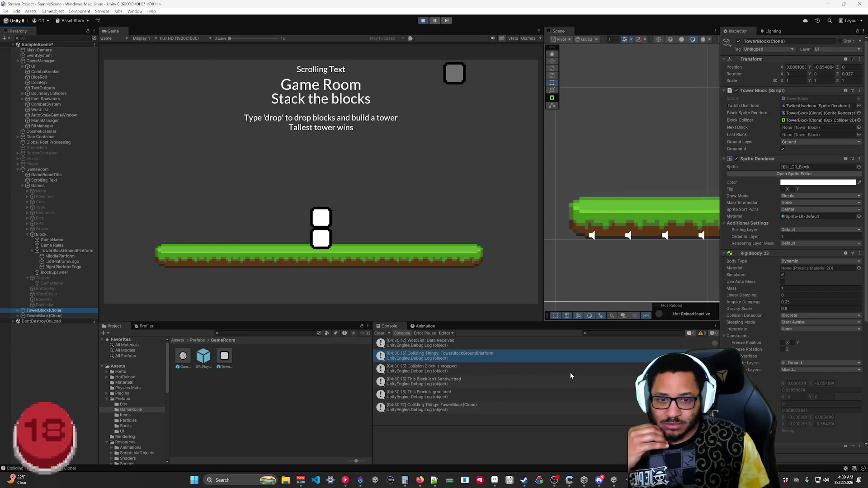
{"action": "left_click", "coordinate": [379, 333]}
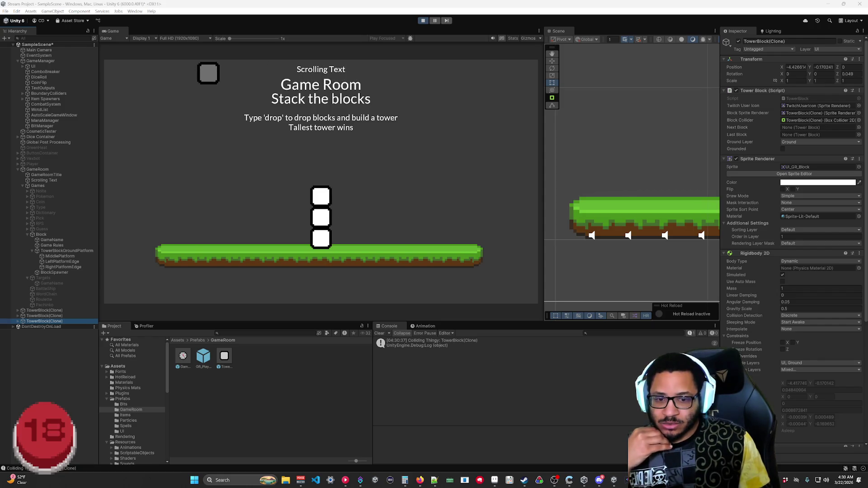
{"action": "key", "text": "alt+Tab"}
{"action": "scroll", "coordinate": [407, 204], "scroll_direction": "up", "scroll_amount": 5}
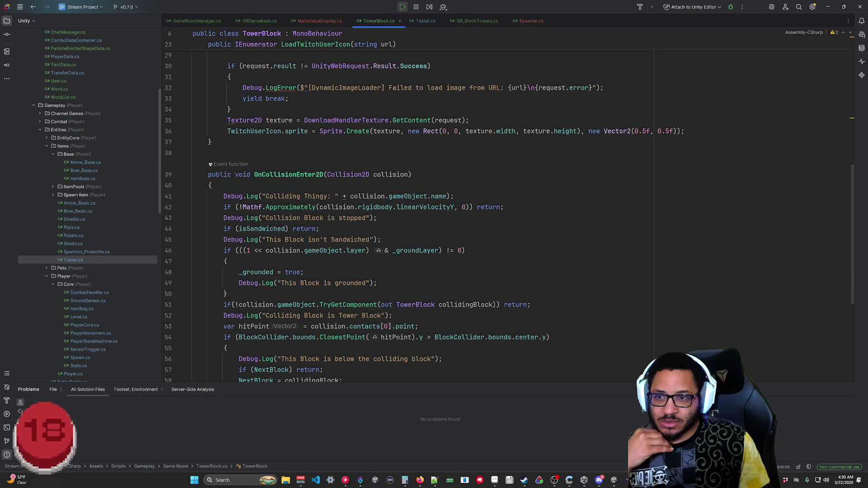
{"action": "left_click_drag", "start_coordinate": [454, 196], "coordinate": [211, 196]}
{"action": "left_click", "coordinate": [320, 229]}
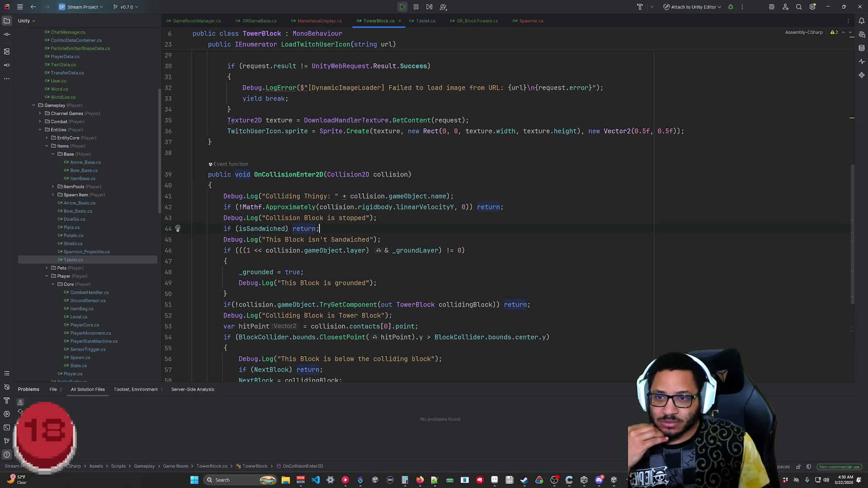
{"action": "left_click_drag", "start_coordinate": [503, 207], "coordinate": [209, 207]}
{"action": "left_click", "coordinate": [226, 261]}
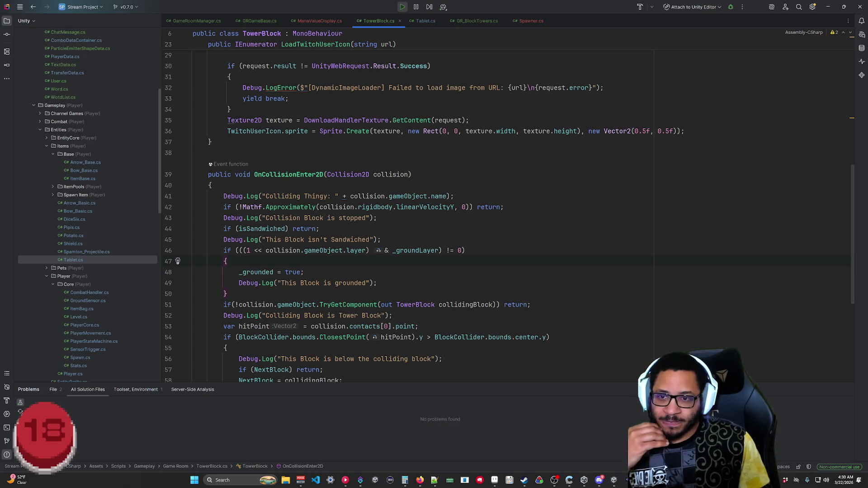
{"action": "left_click", "coordinate": [382, 240]}
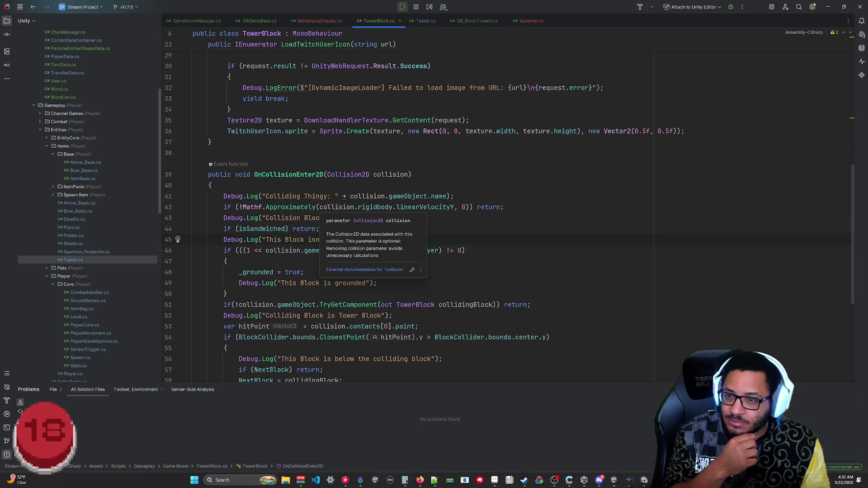
Strip the !Mathf.Approximately wrapper from the line 42 velocity check.
{"action": "left_click", "coordinate": [319, 207]}
{"action": "left_click", "coordinate": [273, 207]}
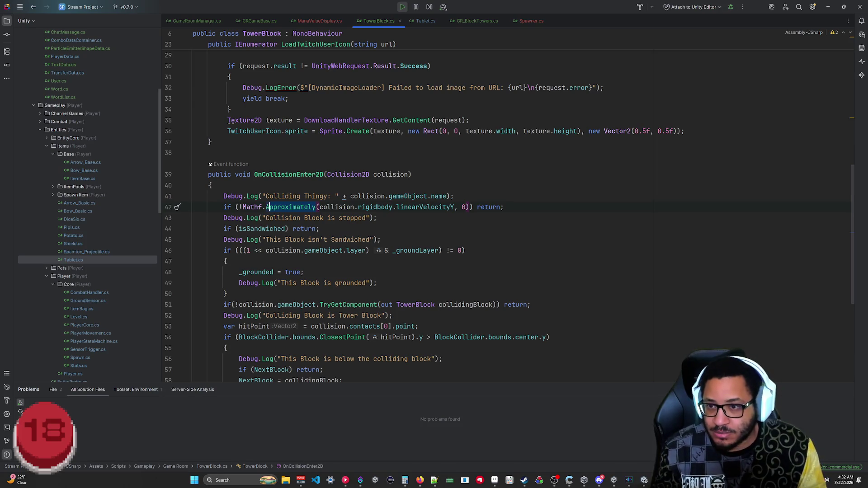
{"action": "key", "text": "ctrl+Delete"}
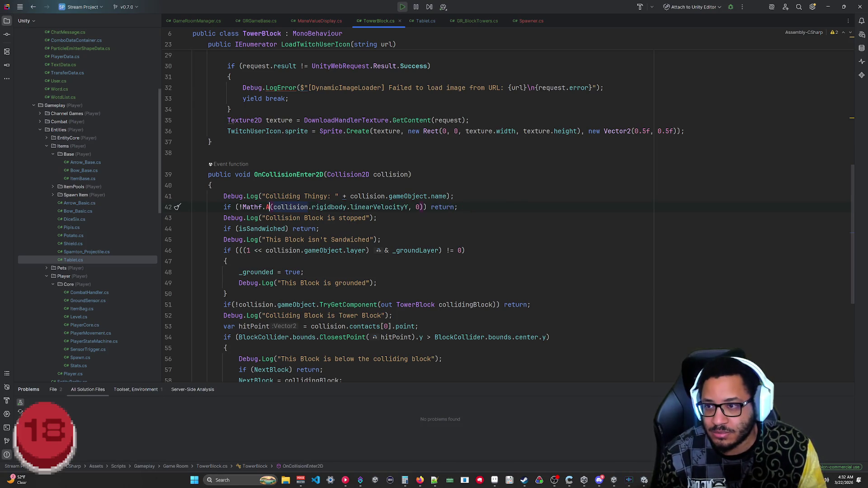
{"action": "key", "text": "ctrl+BackSpace"}
{"action": "key", "text": "ctrl+BackSpace"}
{"action": "key", "text": "ctrl+BackSpace"}
{"action": "key", "text": "BackSpace"}
{"action": "key", "text": "Delete"}
{"action": "left_click", "coordinate": [377, 207]}
{"action": "left_click_drag", "start_coordinate": [377, 207], "coordinate": [370, 207]}
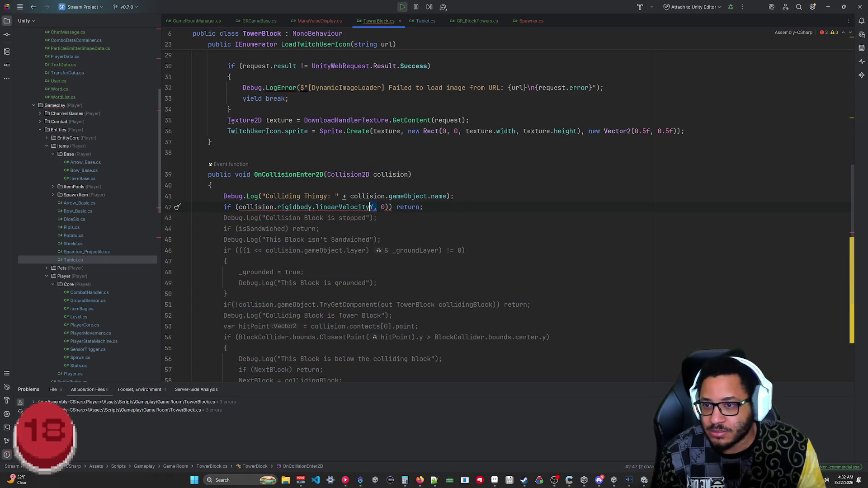
Change the checked term to collision.rigidbody.linearVelocity using autocomplete.
{"action": "type", "text": "."}
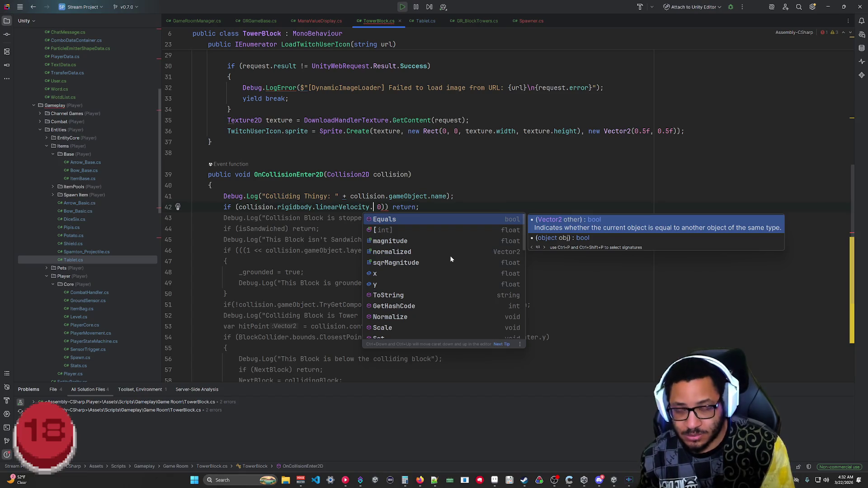
{"action": "key", "text": "Down"}
{"action": "key", "text": "Down"}
{"action": "key", "text": "Return"}
{"action": "key", "text": "ctrl+BackSpace"}
{"action": "key", "text": "ctrl+BackSpace"}
{"action": "key", "text": "ctrl+BackSpace"}
{"action": "key", "text": "ctrl+BackSpace"}
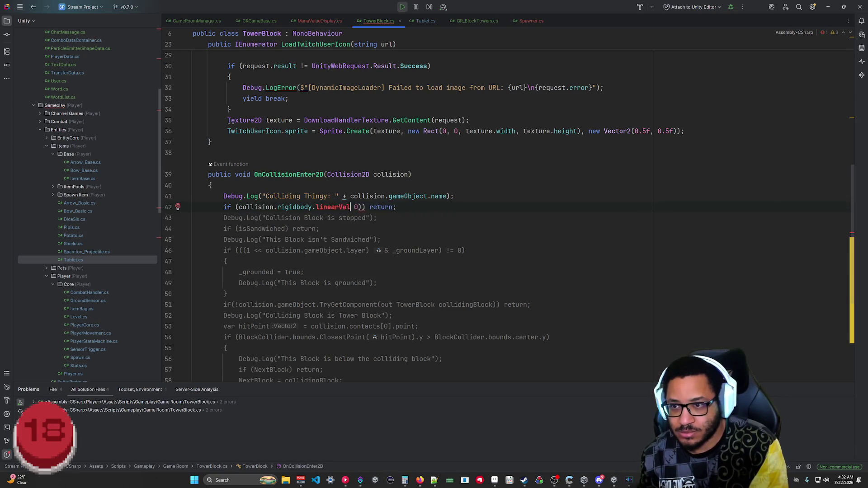
{"action": "type", "text": "lin"}
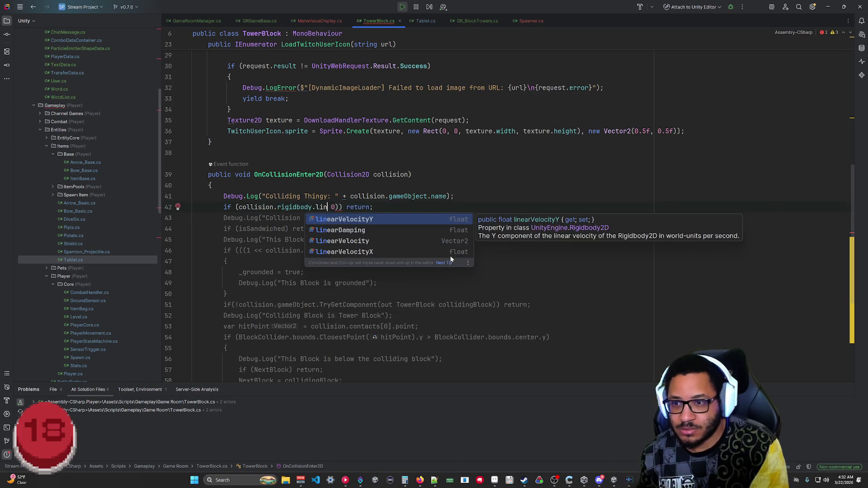
{"action": "key", "text": "Down"}
{"action": "key", "text": "Down"}
{"action": "key", "text": "Return"}
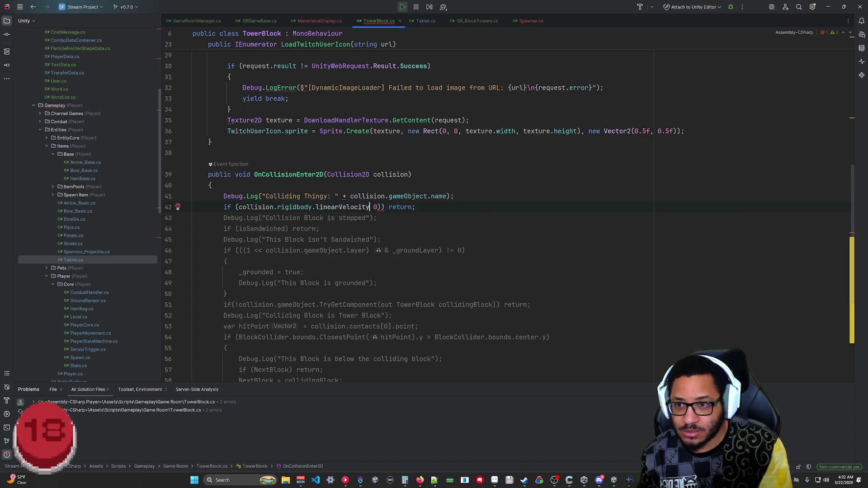
Make the check return when linearVelocity.magnitude > 0.5 instead of comparing to zero.
{"action": "type", "text": ".magnitu"}
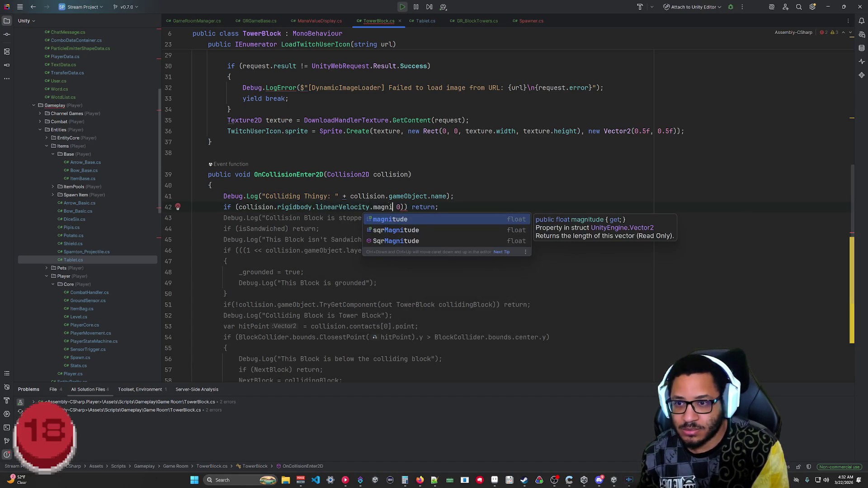
{"action": "type", "text": "de >"}
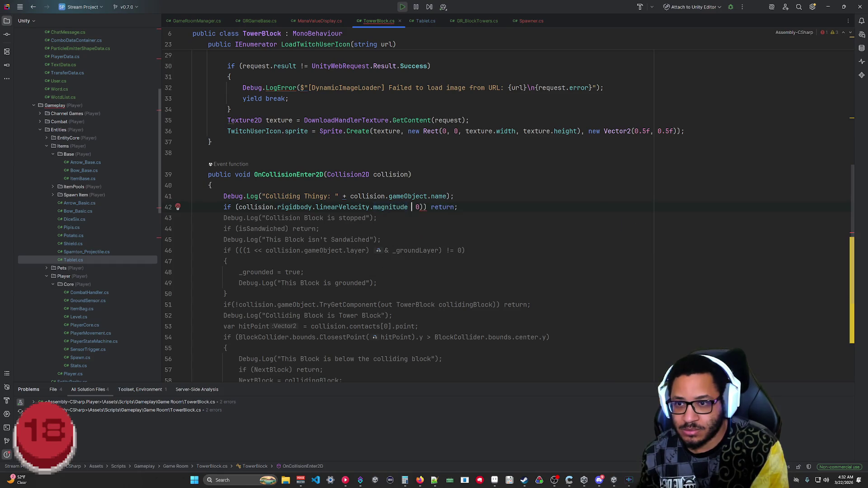
{"action": "key", "text": "Delete"}
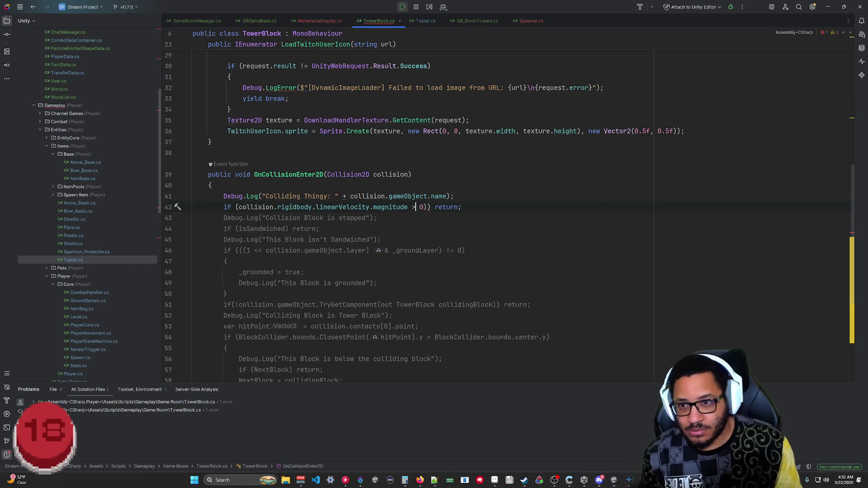
{"action": "key", "text": "Delete"}
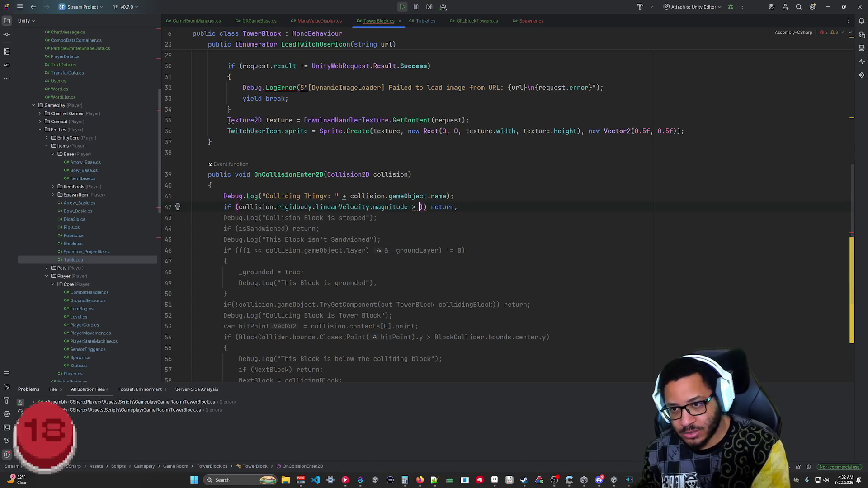
{"action": "type", "text": "0."}
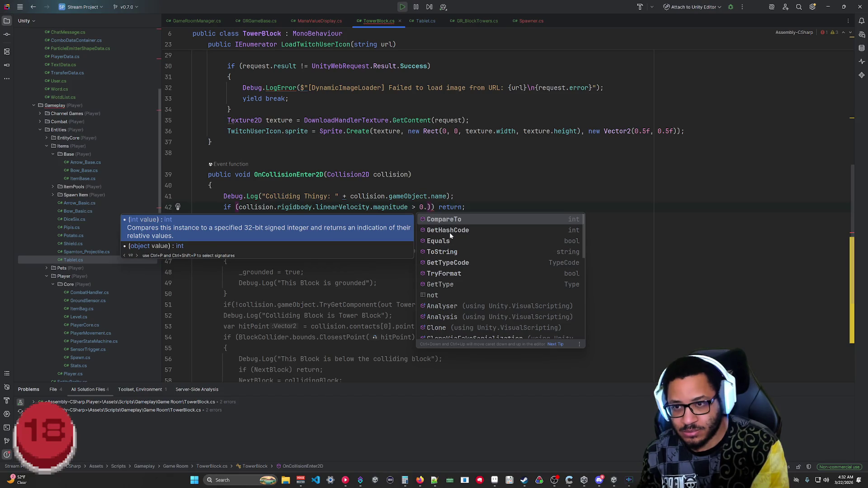
{"action": "type", "text": "5"}
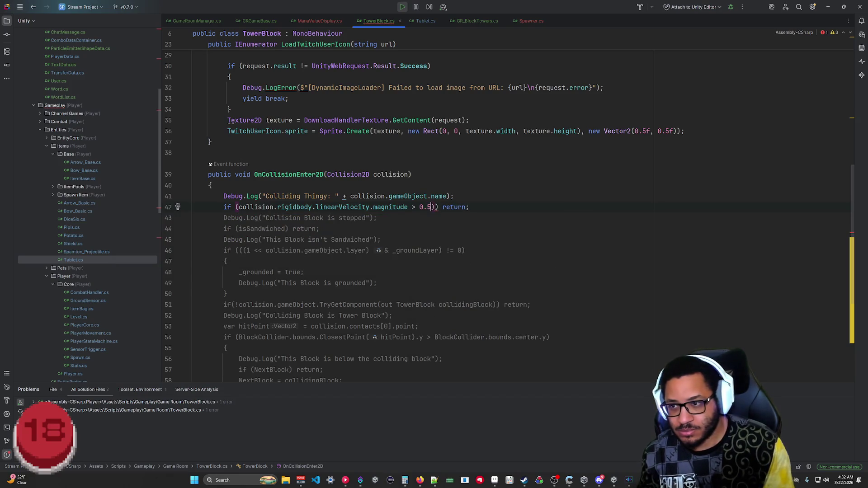
{"action": "left_click", "coordinate": [466, 251]}
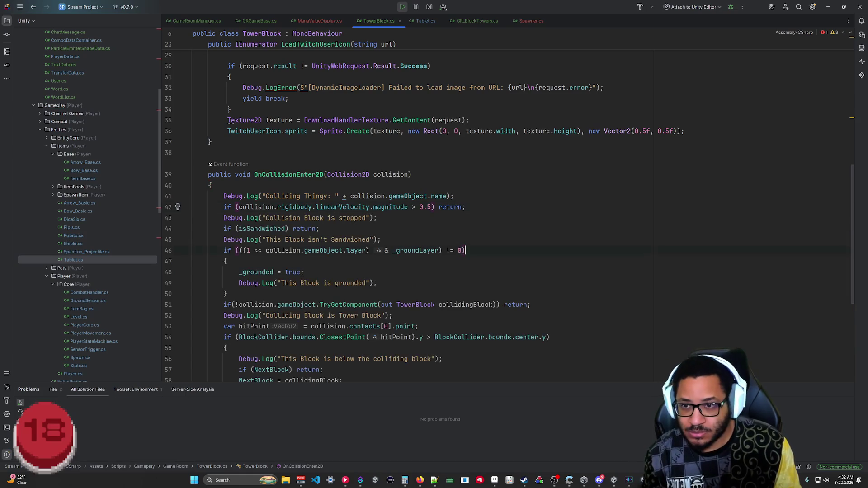
{"action": "scroll", "coordinate": [407, 203], "scroll_direction": "up", "scroll_amount": 10}
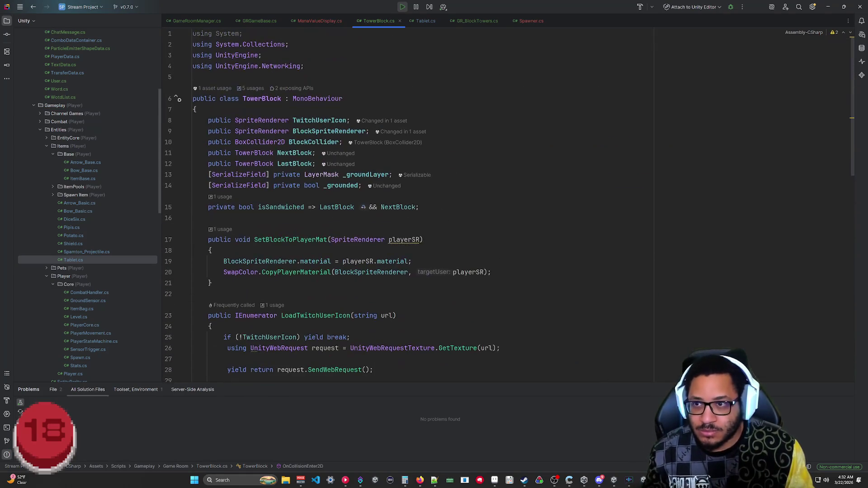
Add a [SerializeField] private float velocityThreshold = 0.5f field below _grounded.
{"action": "left_click", "coordinate": [362, 186]}
{"action": "key", "text": "Return"}
{"action": "type", "text": "[Ser"}
{"action": "key", "text": "Return"}
{"action": "type", "text": "] "}
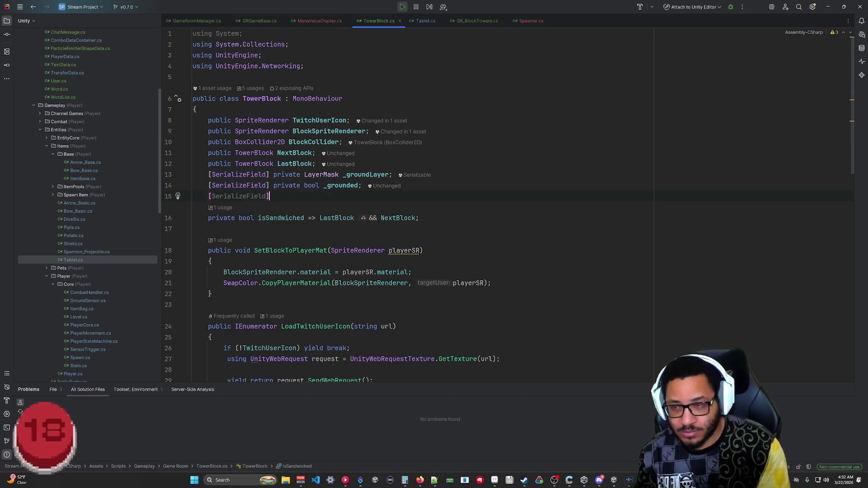
{"action": "type", "text": "p"}
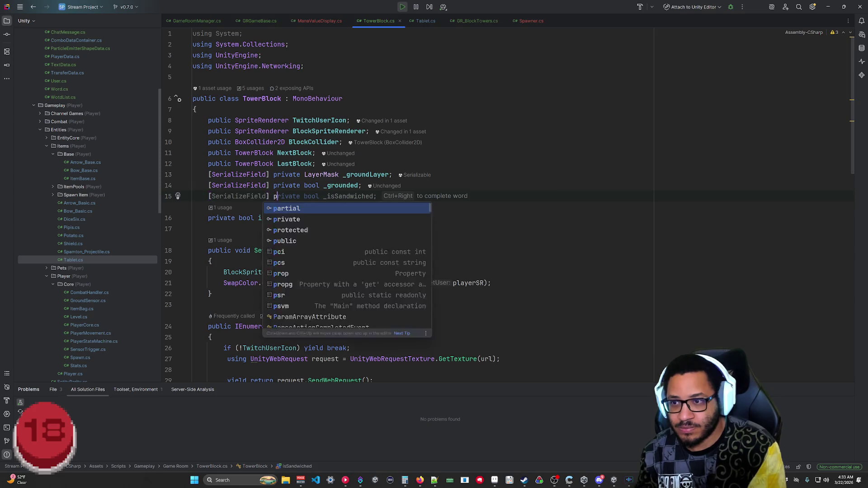
{"action": "type", "text": "rivate float "}
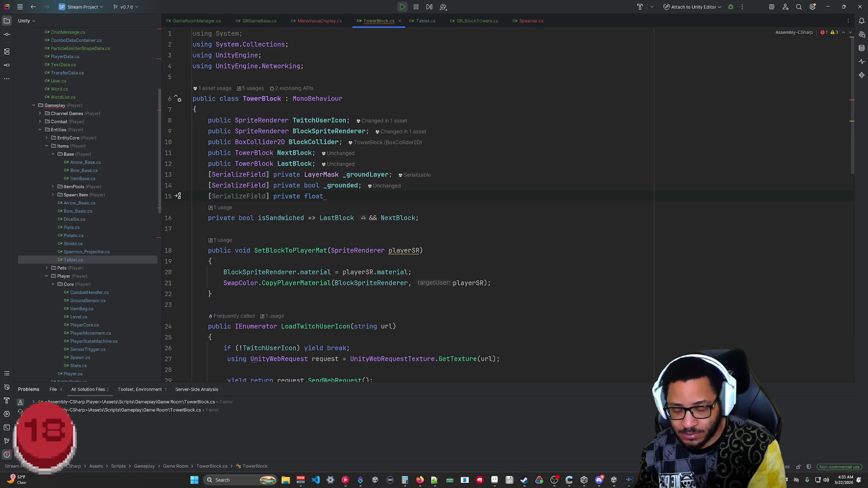
{"action": "type", "text": "v"}
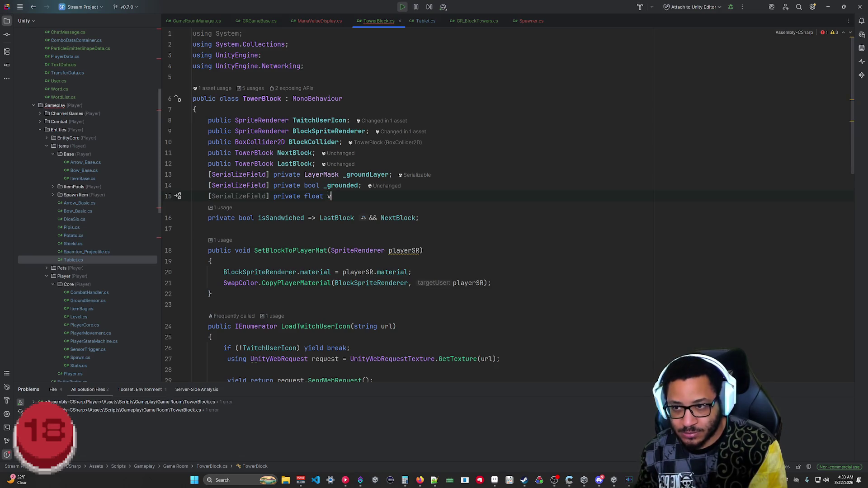
{"action": "type", "text": "elocityThreshold;"}
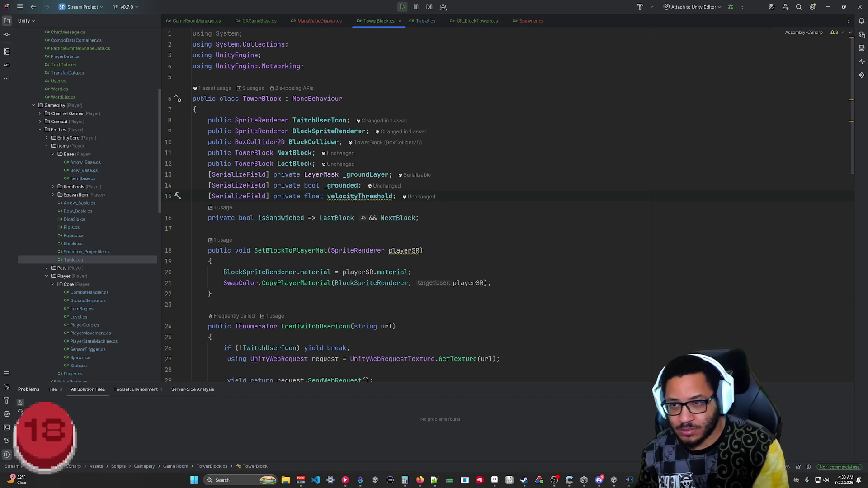
{"action": "scroll", "coordinate": [509, 210], "scroll_direction": "down", "scroll_amount": 5}
{"action": "scroll", "coordinate": [509, 211], "scroll_direction": "up", "scroll_amount": 5}
{"action": "key", "text": "Left"}
{"action": "type", "text": "= 0.5f;"}
{"action": "key", "text": "BackSpace"}
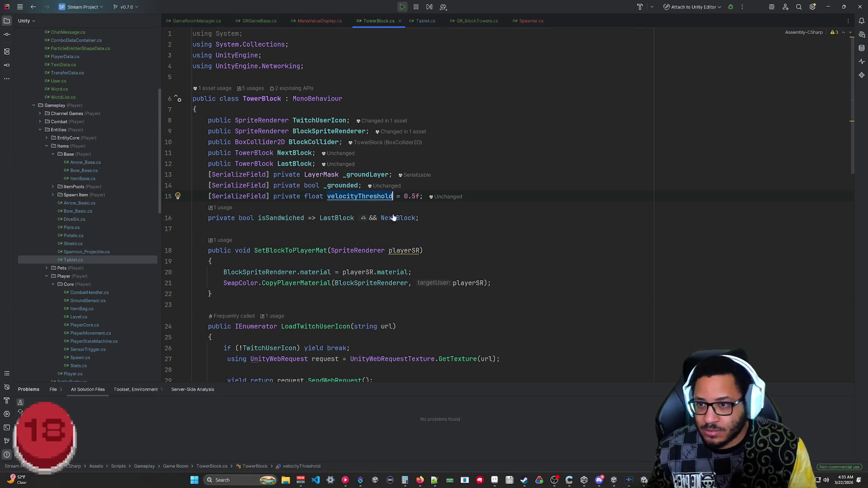
Rename the field to _velocityThreshold and use it in place of 0.5 in the velocity check.
{"action": "scroll", "coordinate": [509, 210], "scroll_direction": "down", "scroll_amount": 10}
{"action": "scroll", "coordinate": [509, 210], "scroll_direction": "up", "scroll_amount": 5}
{"action": "scroll", "coordinate": [510, 210], "scroll_direction": "up", "scroll_amount": 8}
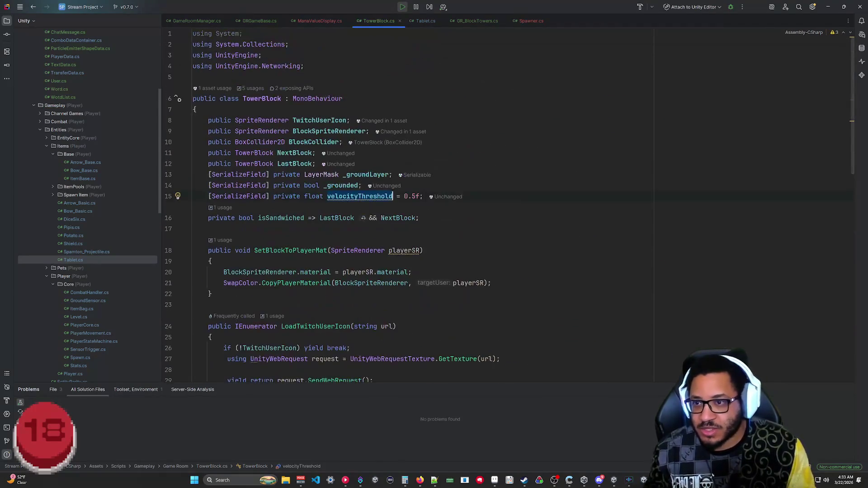
{"action": "left_click", "coordinate": [328, 196]}
{"action": "type", "text": "_"}
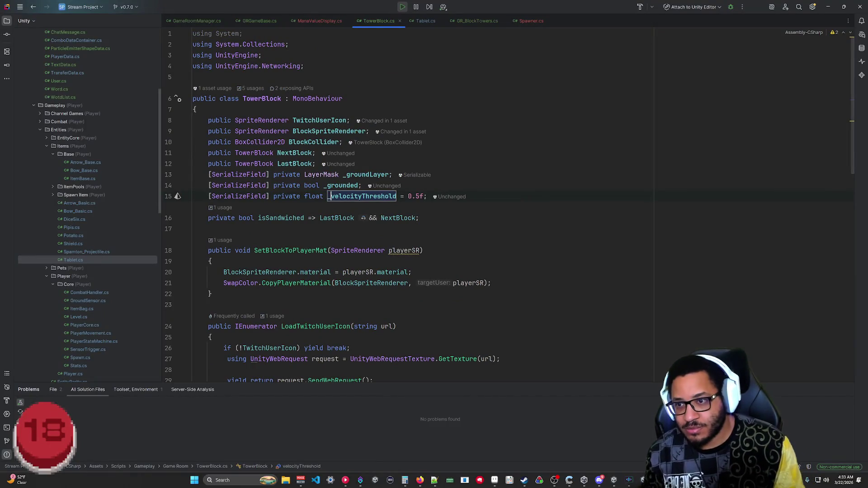
{"action": "scroll", "coordinate": [509, 211], "scroll_direction": "down", "scroll_amount": 8}
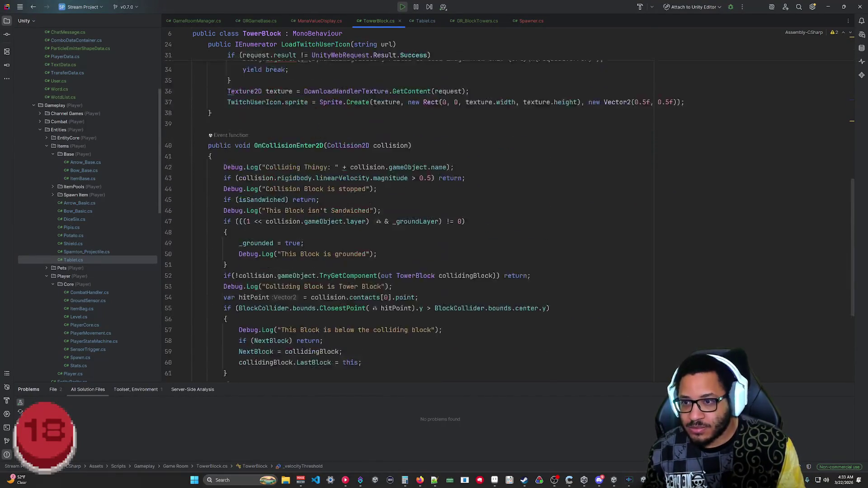
{"action": "key", "text": "BackSpace"}
{"action": "key", "text": "BackSpace"}
{"action": "key", "text": "BackSpace"}
{"action": "type", "text": "_v"}
{"action": "key", "text": "Return"}
{"action": "key", "text": "Down"}
{"action": "key", "text": "Down"}
{"action": "key", "text": "Down"}
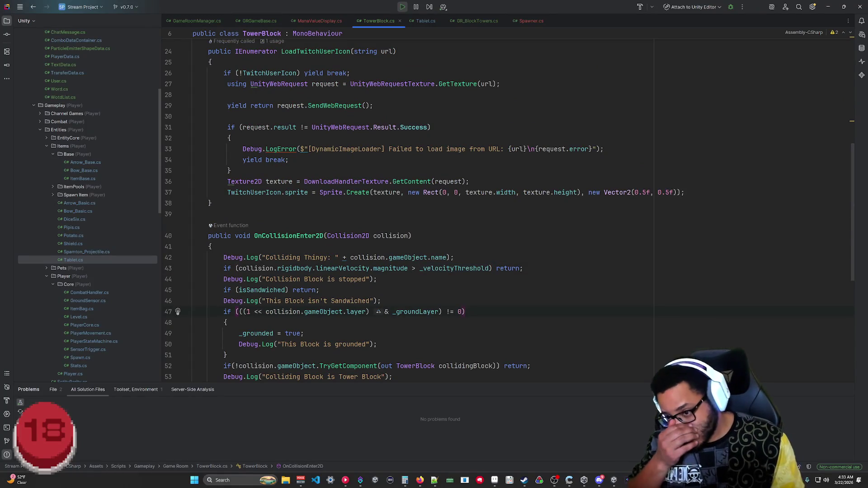
Playtest until four blocks stack, inspecting each TowerBlock(Clone)'s links, then stop play and return to Rider.
{"action": "left_click", "coordinate": [828, 7]}
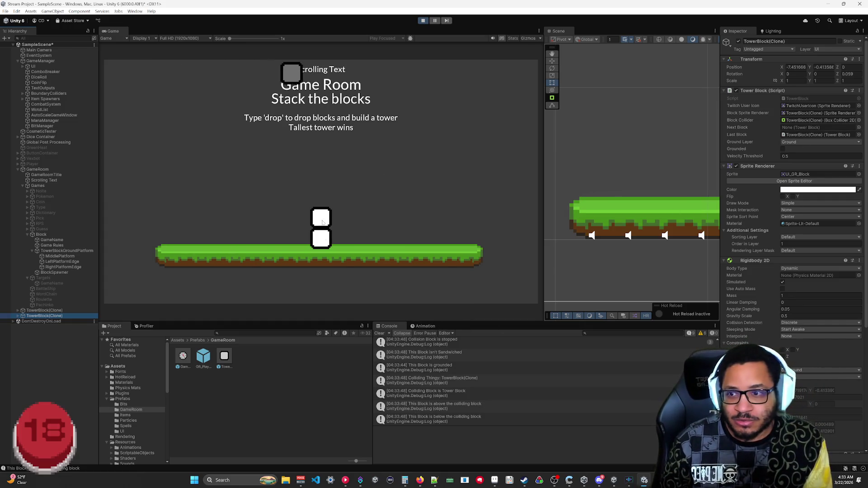
{"action": "key", "text": "f"}
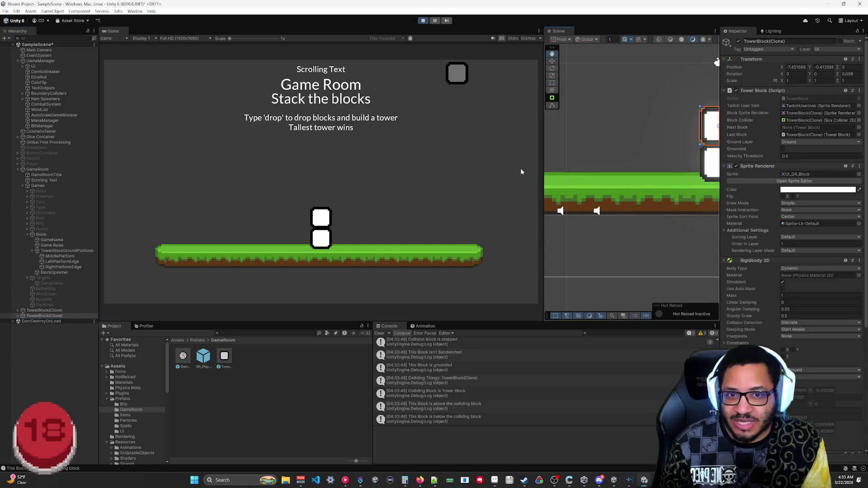
{"action": "left_click", "coordinate": [38, 310]}
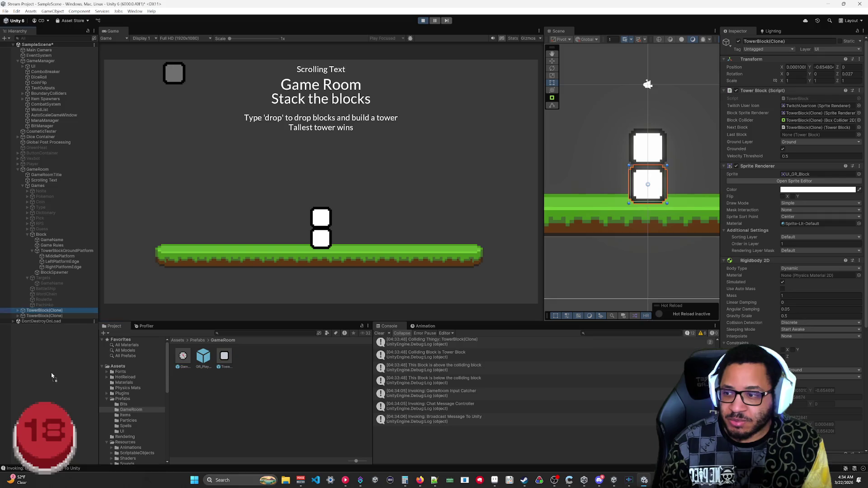
{"action": "left_click", "coordinate": [68, 321]}
{"action": "left_click", "coordinate": [45, 316]}
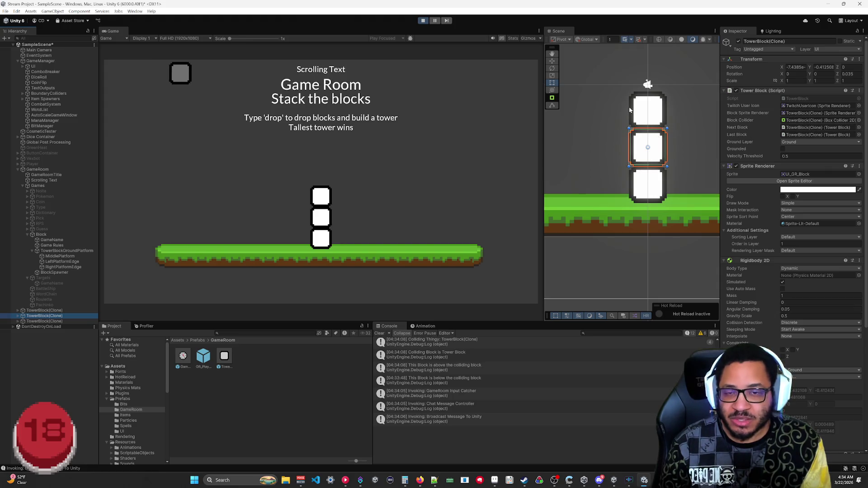
{"action": "left_click", "coordinate": [56, 311]}
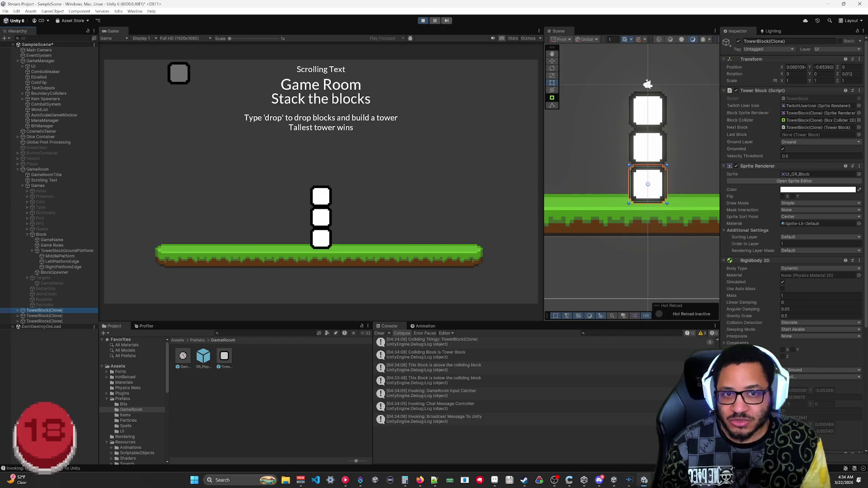
{"action": "left_click", "coordinate": [47, 321]}
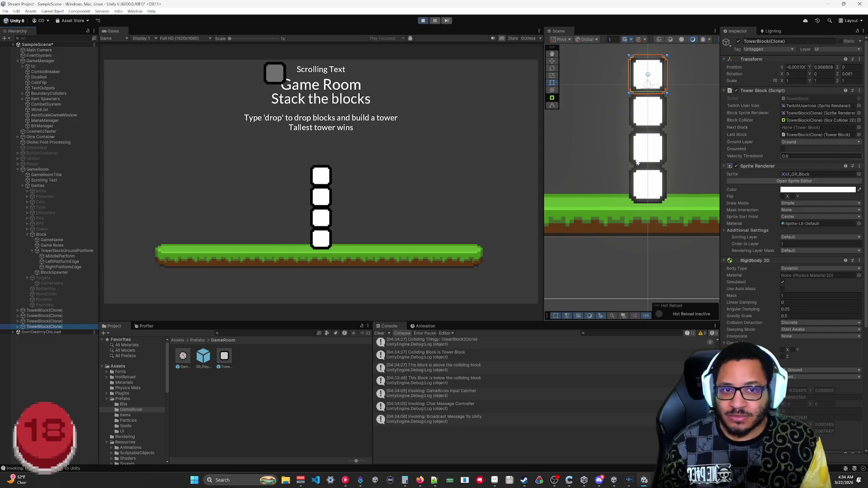
{"action": "left_click", "coordinate": [11, 321]}
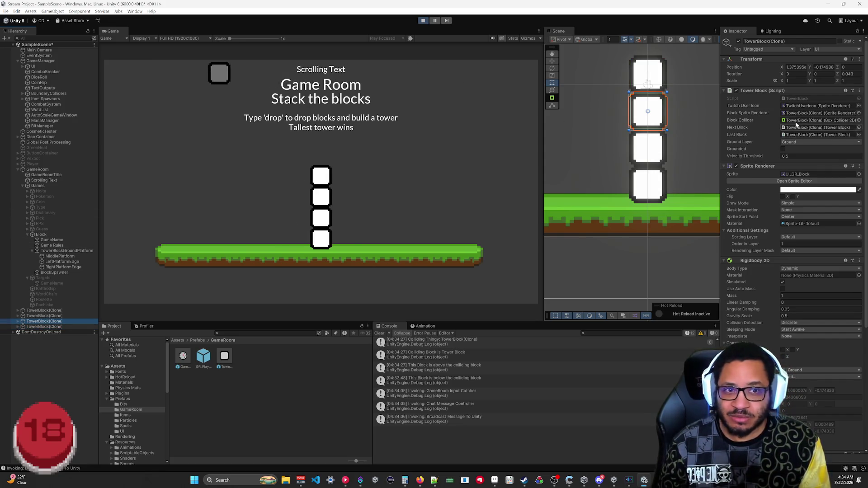
{"action": "left_click", "coordinate": [425, 22]}
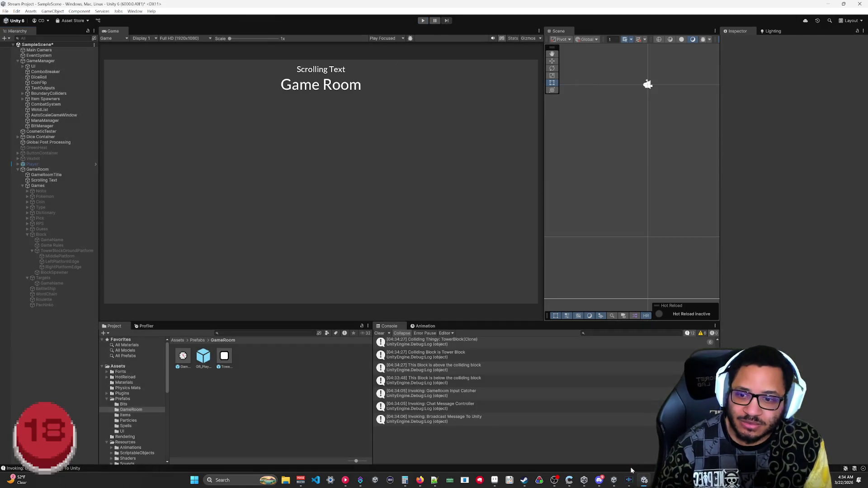
{"action": "key", "text": "alt+Tab"}
Delete the sandwiched, 'Collision Block is stopped' and 'Colliding Thingy' Debug.Log lines.
{"action": "scroll", "coordinate": [407, 204], "scroll_direction": "down", "scroll_amount": 5}
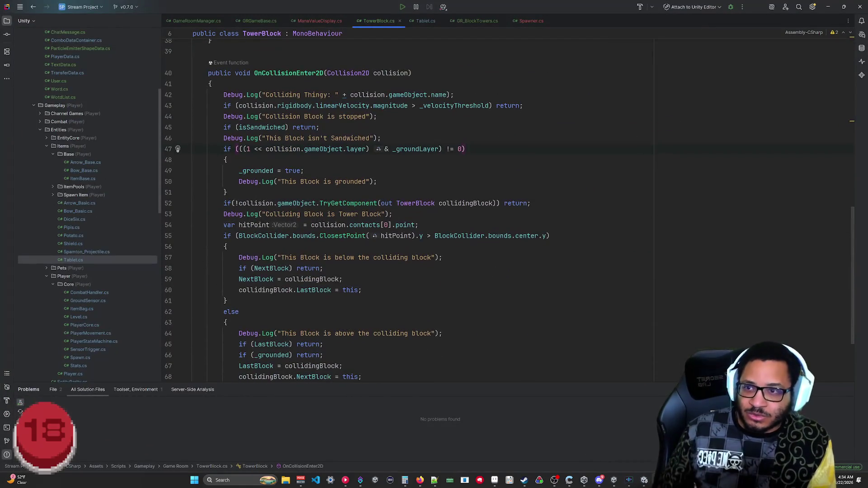
{"action": "mouse_move", "coordinate": [228, 160]}
{"action": "left_mouse_down"}
{"action": "mouse_move", "coordinate": [178, 160]}
{"action": "mouse_move", "coordinate": [178, 138]}
{"action": "mouse_move", "coordinate": [178, 149]}
{"action": "left_mouse_up"}
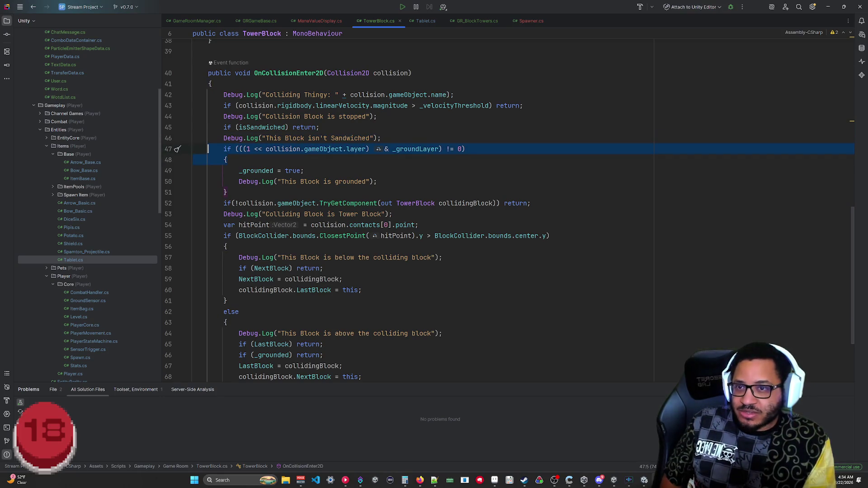
{"action": "left_click", "coordinate": [381, 138]}
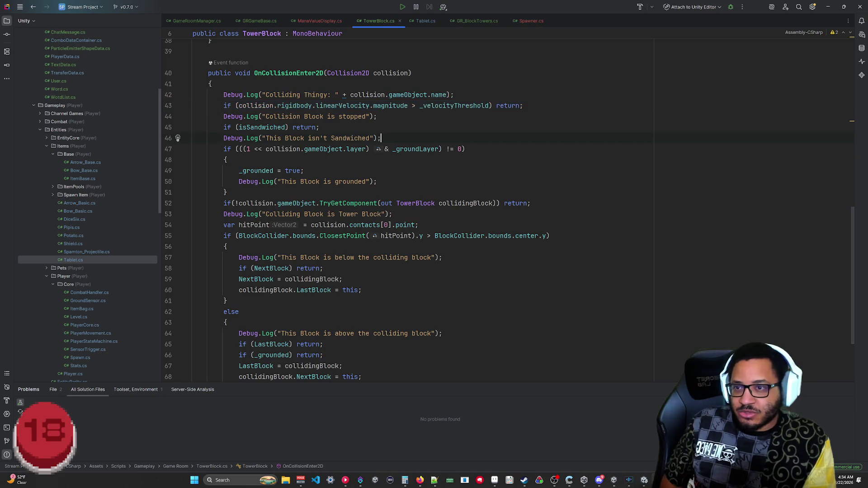
{"action": "triple_click", "coordinate": [381, 138]}
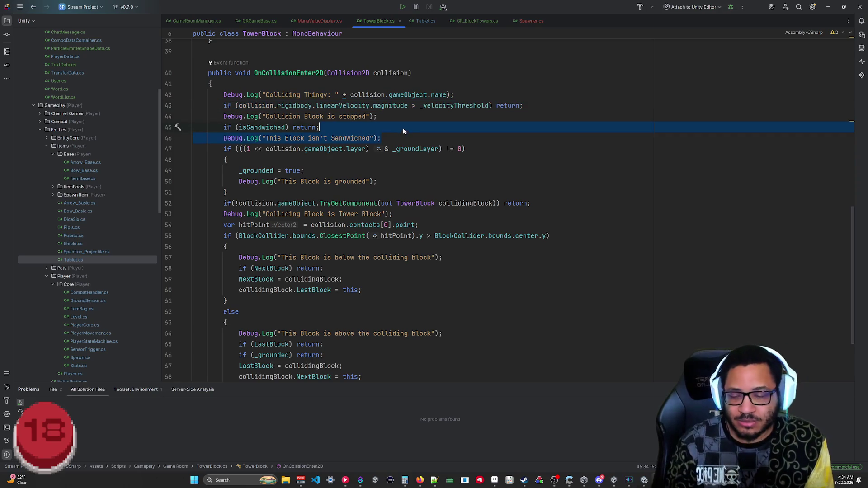
{"action": "key", "text": "BackSpace"}
{"action": "left_click_drag", "start_coordinate": [376, 116], "coordinate": [523, 105]}
{"action": "key", "text": "BackSpace"}
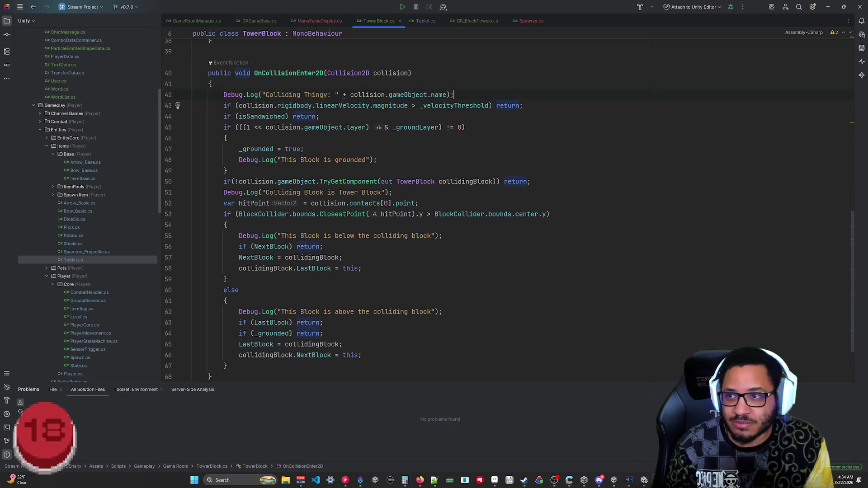
{"action": "left_click_drag", "start_coordinate": [453, 94], "coordinate": [211, 84]}
{"action": "key", "text": "BackSpace"}
Delete the grounded, Tower Block, below-block and above-block Debug.Log lines.
{"action": "left_click", "coordinate": [376, 149]}
{"action": "triple_click", "coordinate": [376, 149]}
{"action": "key", "text": "BackSpace"}
{"action": "triple_click", "coordinate": [392, 171]}
{"action": "key", "text": "BackSpace"}
{"action": "left_click", "coordinate": [443, 203]}
{"action": "left_click_drag", "start_coordinate": [442, 203], "coordinate": [227, 193]}
{"action": "key", "text": "BackSpace"}
{"action": "left_click_drag", "start_coordinate": [442, 269], "coordinate": [226, 257]}
{"action": "key", "text": "BackSpace"}
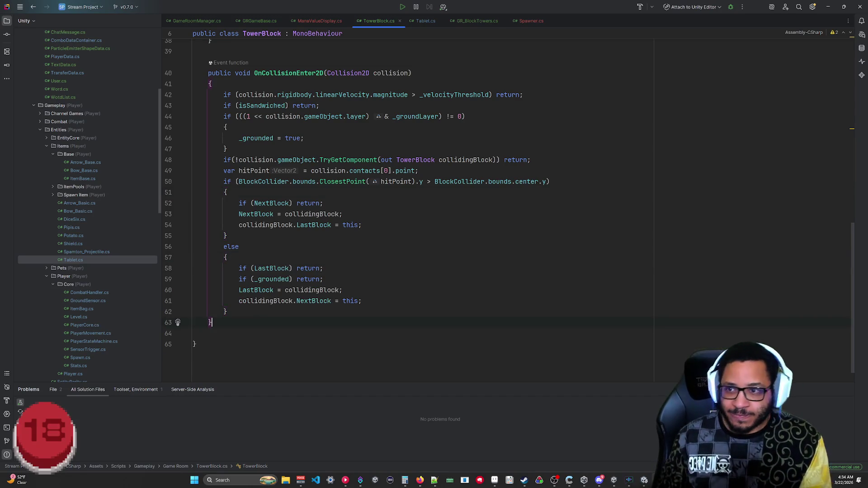
{"action": "left_click", "coordinate": [211, 322]}
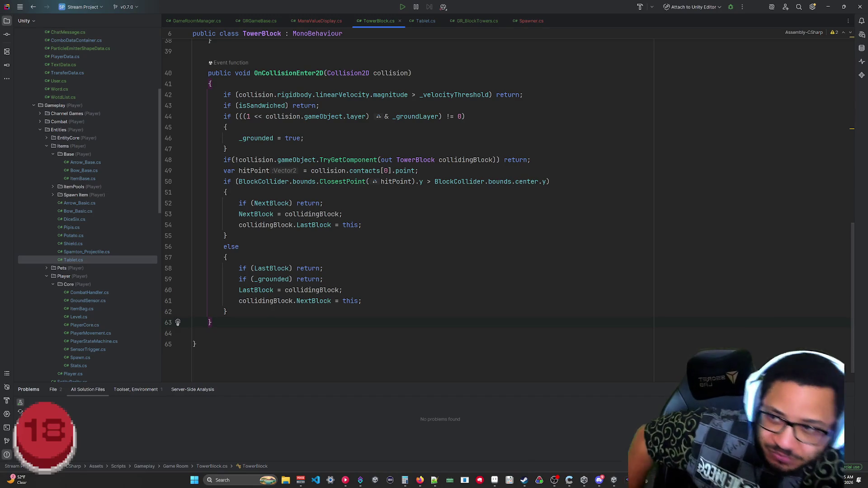
{"action": "left_click", "coordinate": [296, 72]}
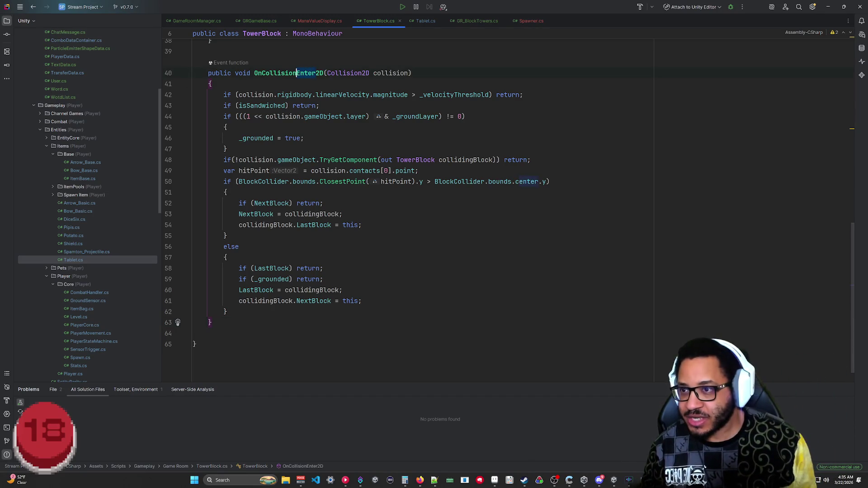
Keep the handler named OnCollisionEnter2D and start a new line below the method.
{"action": "key", "text": "ctrl+Delete"}
{"action": "type", "text": "Stay"}
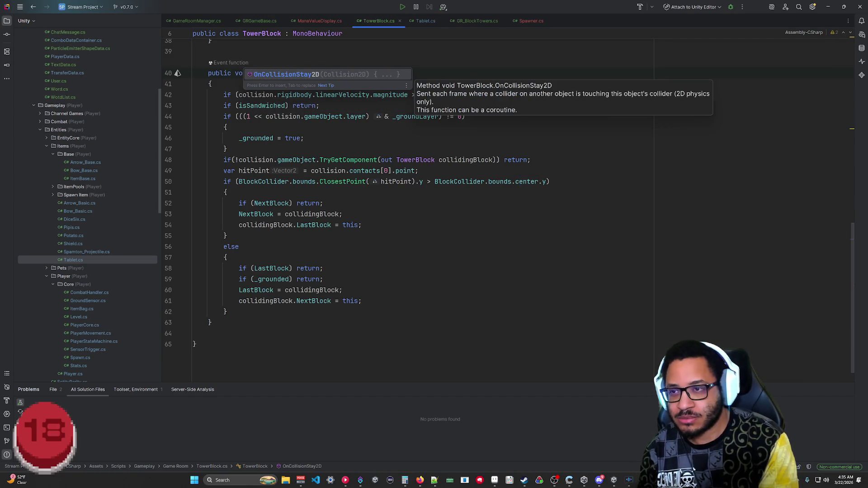
{"action": "key", "text": "BackSpace"}
{"action": "key", "text": "BackSpace"}
{"action": "key", "text": "BackSpace"}
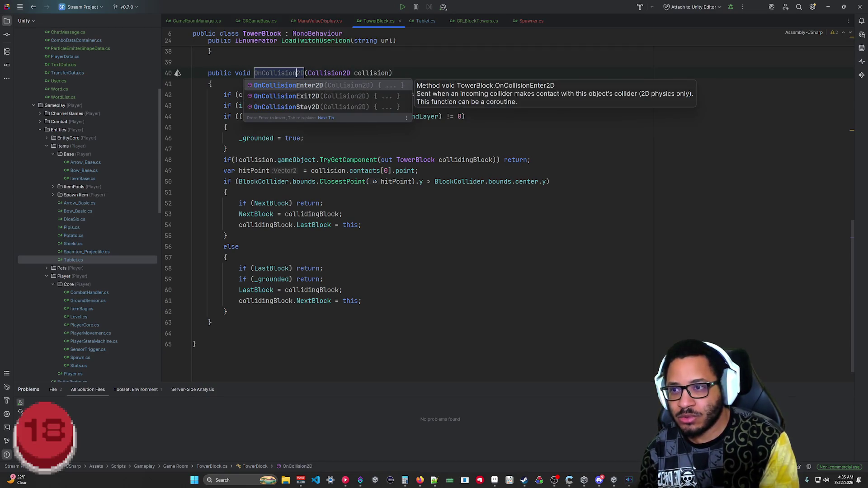
{"action": "type", "text": "Enter"}
{"action": "key", "text": "Return"}
{"action": "left_click", "coordinate": [361, 301]}
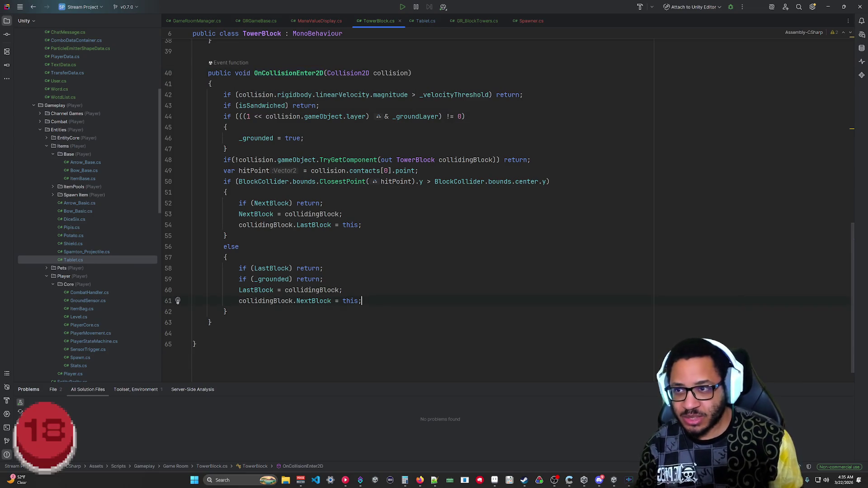
{"action": "left_click", "coordinate": [211, 323]}
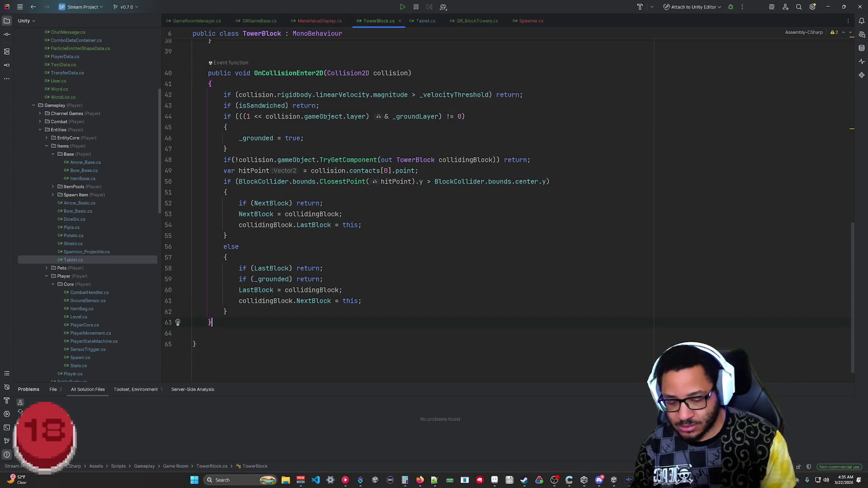
{"action": "key", "text": "Return"}
Make OnCollisionEnter2D private and insert a private void OnCollisionExit2D(Collision2D collision) method below.
{"action": "type", "text": "privat"}
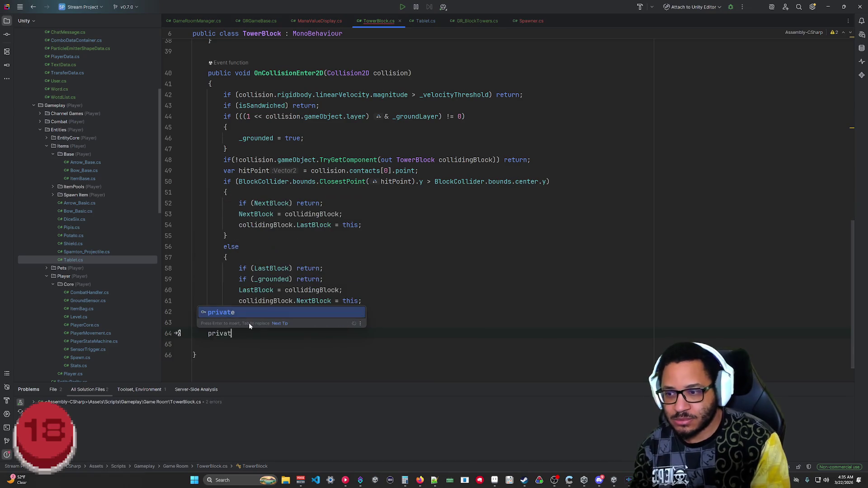
{"action": "type", "text": "e"}
{"action": "left_click", "coordinate": [232, 73]}
{"action": "key", "text": "ctrl+shift+Left"}
{"action": "type", "text": "private"}
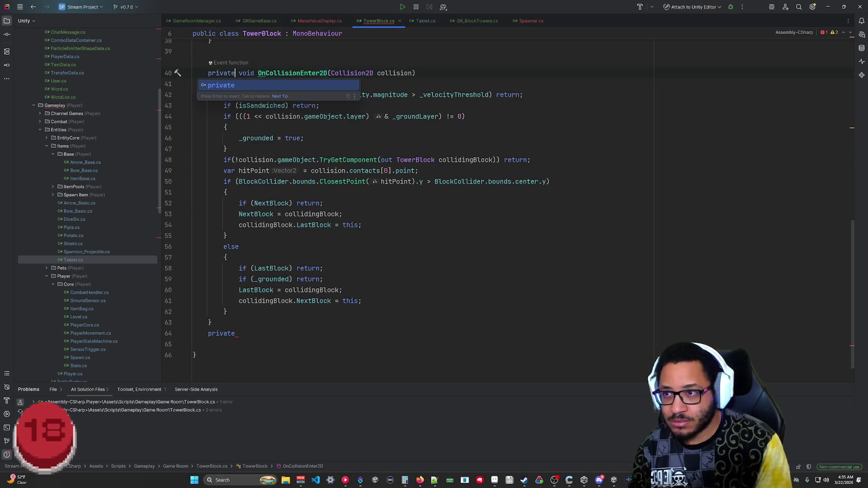
{"action": "left_click", "coordinate": [235, 333]}
{"action": "type", "text": "void OnCo"}
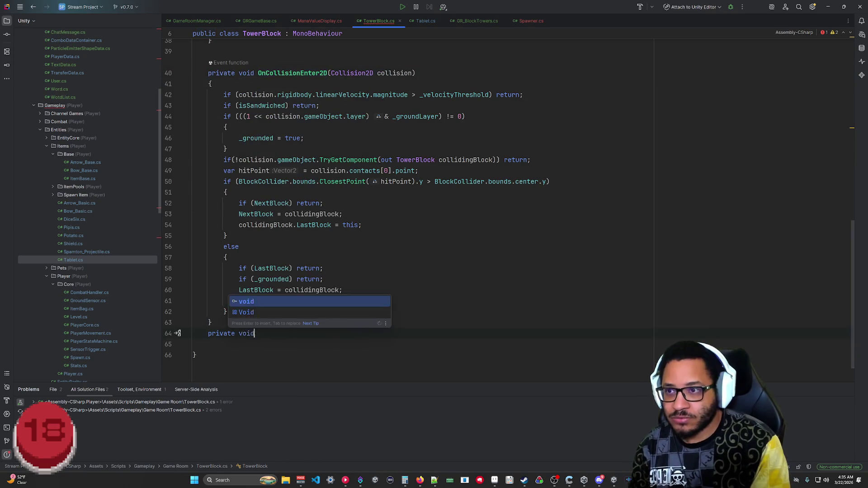
{"action": "key", "text": "Escape"}
{"action": "type", "text": "l"}
{"action": "key", "text": "Down"}
{"action": "key", "text": "Down"}
{"action": "key", "text": "Down"}
{"action": "key", "text": "Return"}
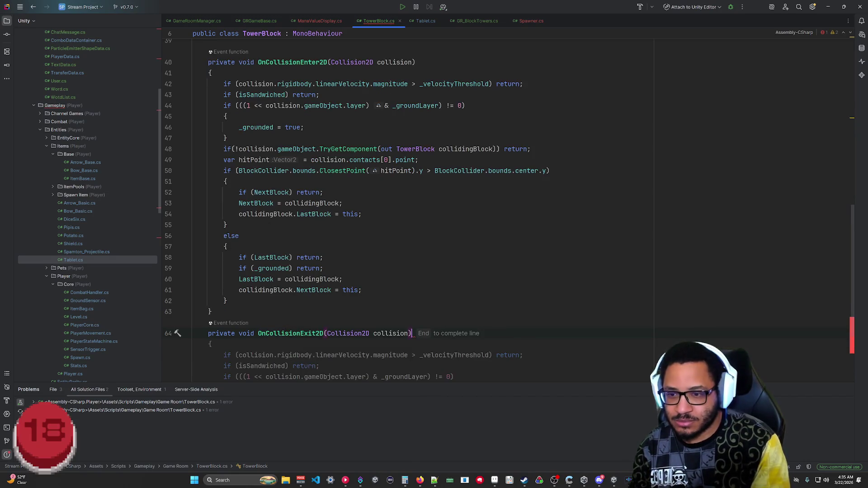
{"action": "key", "text": "Tab"}
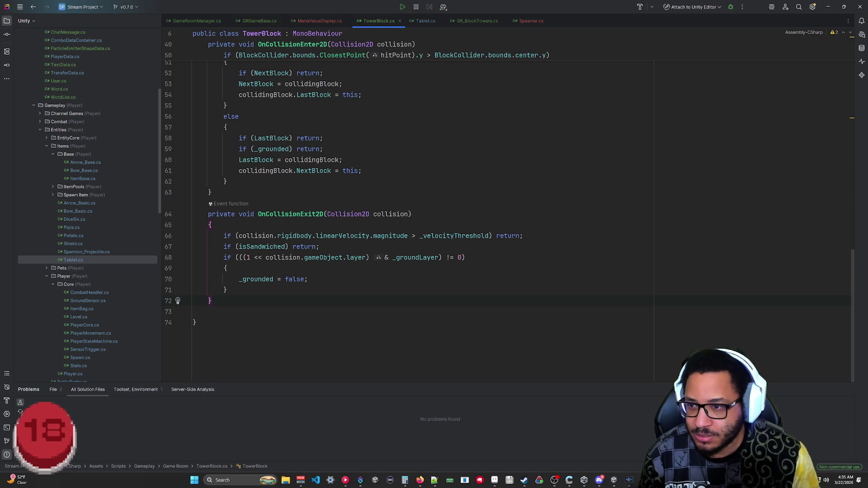
Delete the suggested isSandwiched check and remaining body, leaving OnCollisionExit2D empty.
{"action": "left_click_drag", "start_coordinate": [320, 247], "coordinate": [563, 237]}
{"action": "key", "text": "BackSpace"}
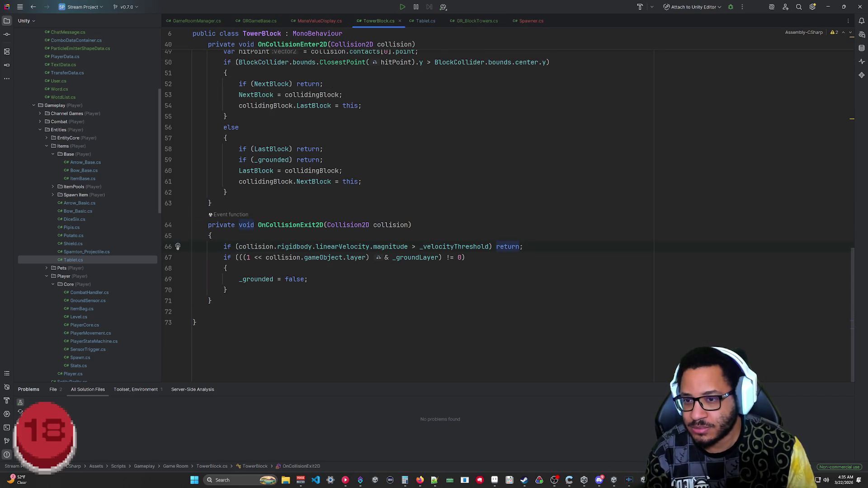
{"action": "mouse_move", "coordinate": [228, 289]}
{"action": "left_mouse_down"}
{"action": "mouse_move", "coordinate": [253, 236]}
{"action": "mouse_move", "coordinate": [409, 247]}
{"action": "mouse_move", "coordinate": [222, 251]}
{"action": "left_mouse_up"}
{"action": "key", "text": "BackSpace"}
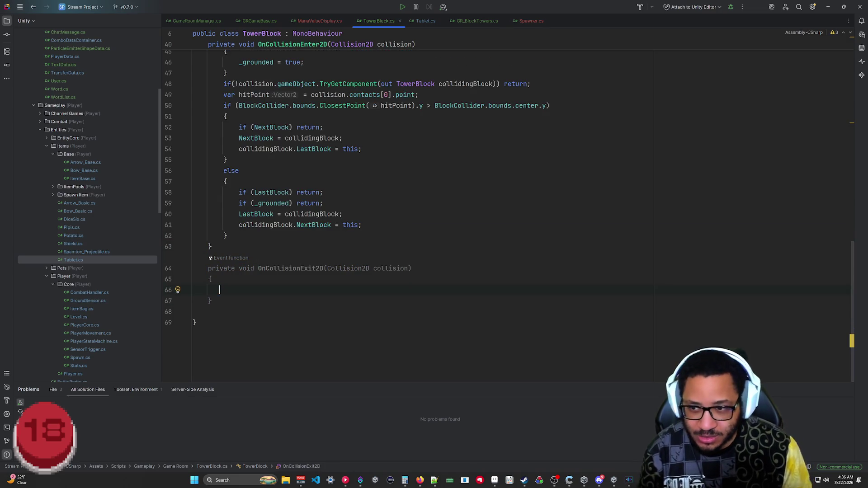
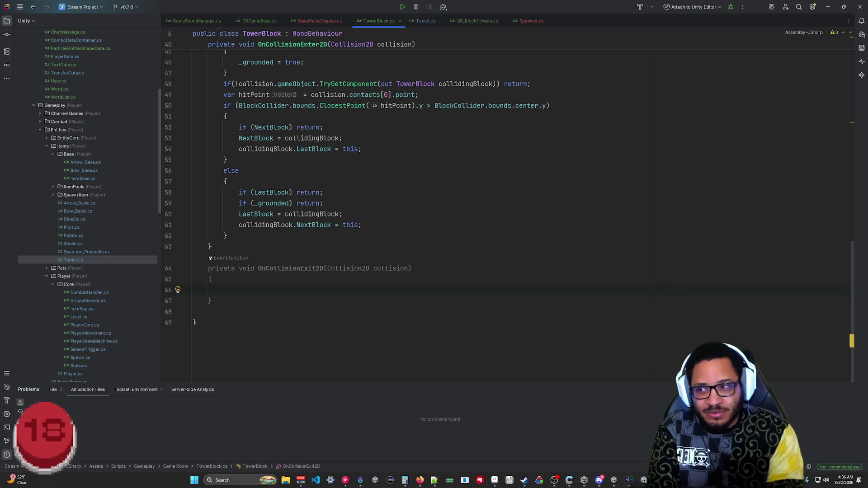
Collapse the Items folder in the project tree and review the code from line 51 down.
{"action": "left_click", "coordinate": [47, 147]}
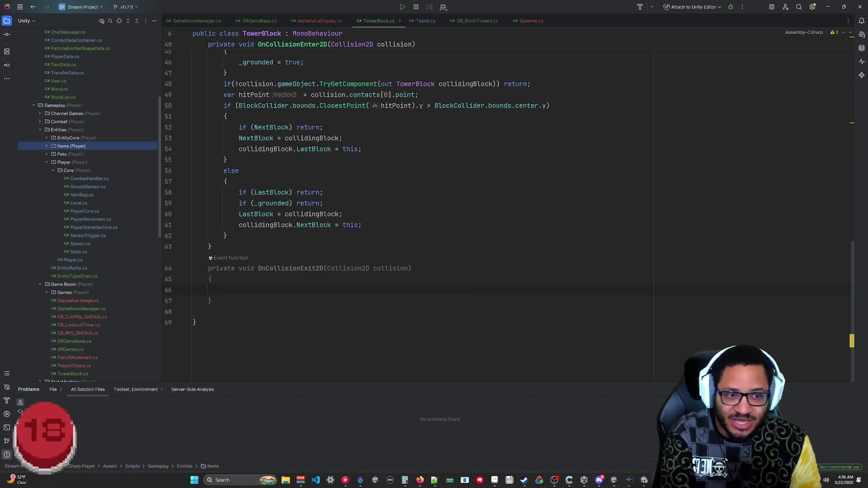
{"action": "left_click_drag", "start_coordinate": [196, 323], "coordinate": [227, 116]}
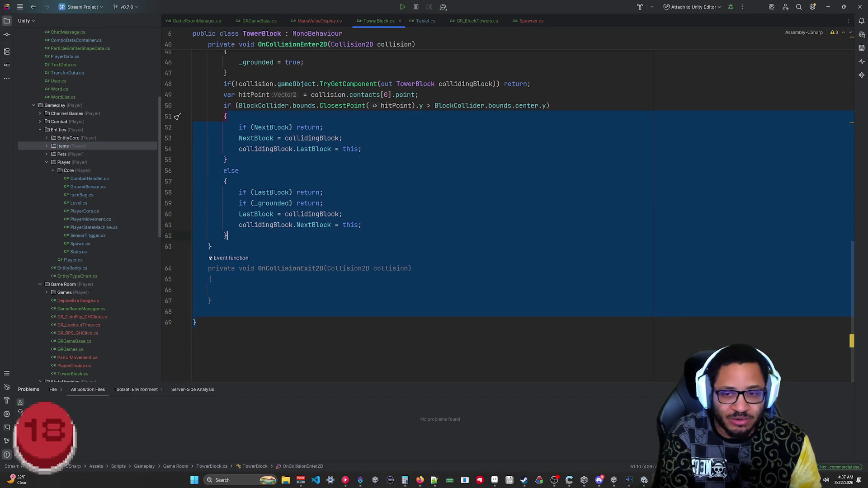
{"action": "left_click", "coordinate": [227, 236]}
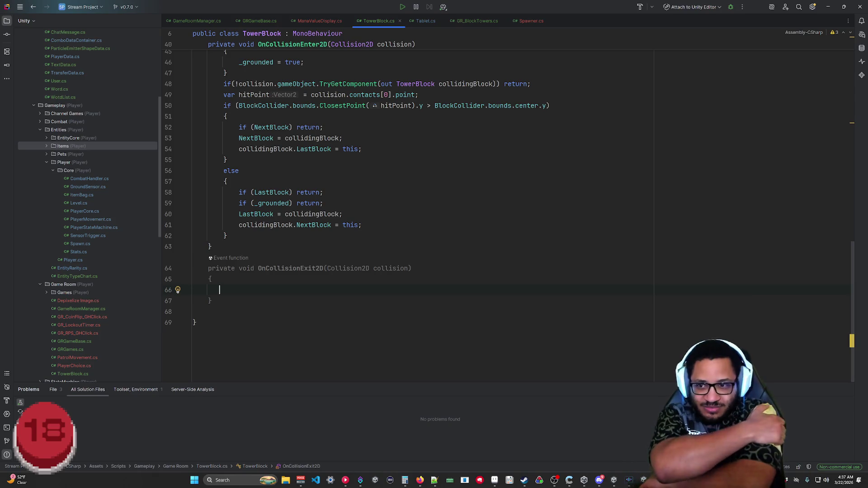
{"action": "scroll", "coordinate": [407, 204], "scroll_direction": "up", "scroll_amount": 5}
{"action": "scroll", "coordinate": [407, 204], "scroll_direction": "down", "scroll_amount": 3}
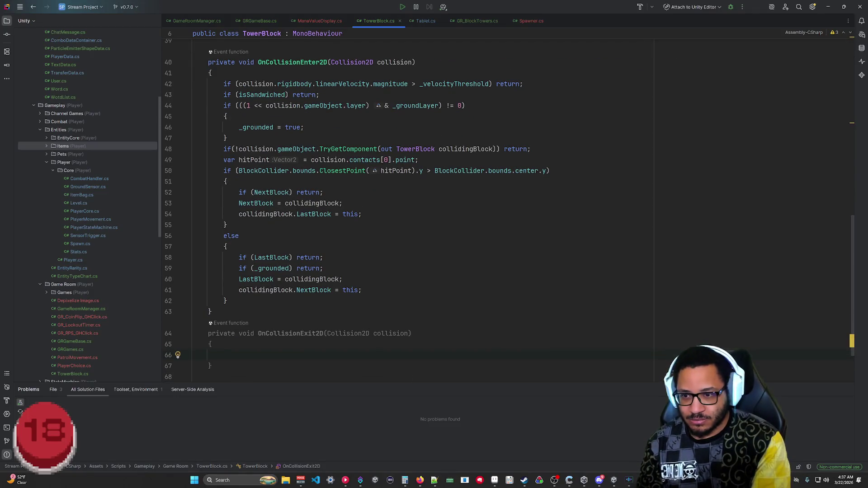
Start an if in OnCollisionExit2D using line 48's TryGetComponent TowerBlock condition, minus the '!'.
{"action": "type", "text": "if("}
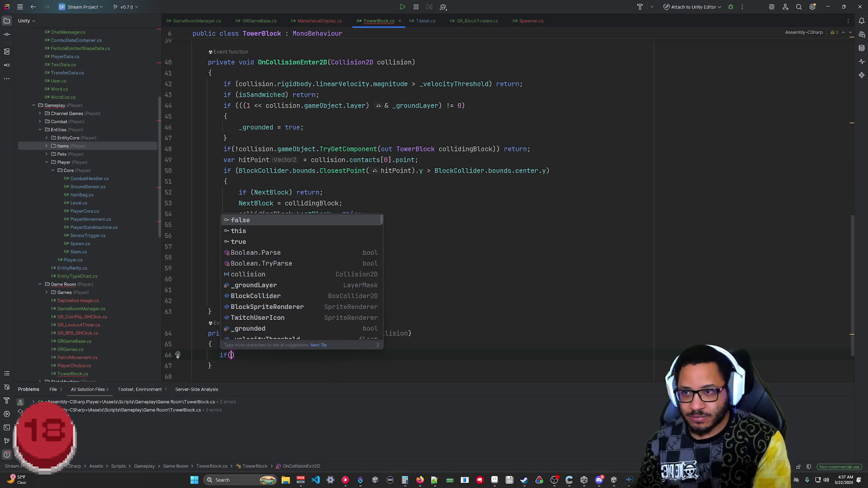
{"action": "left_click", "coordinate": [210, 312]}
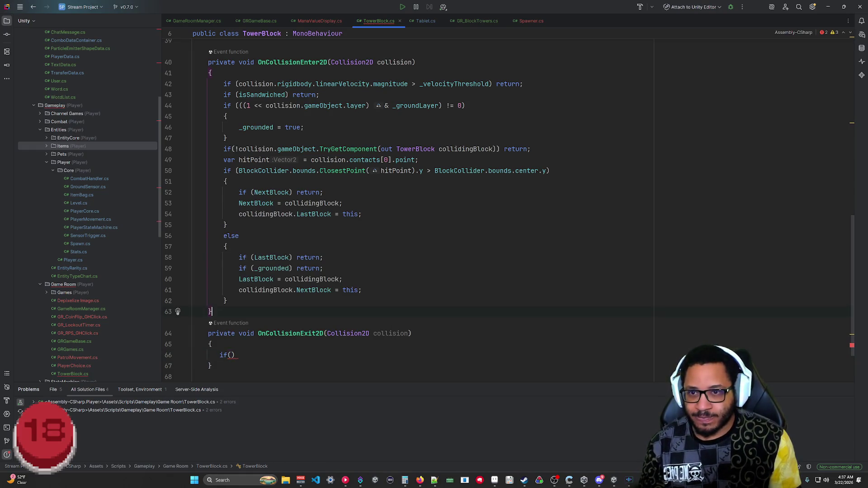
{"action": "left_click_drag", "start_coordinate": [499, 148], "coordinate": [254, 149]}
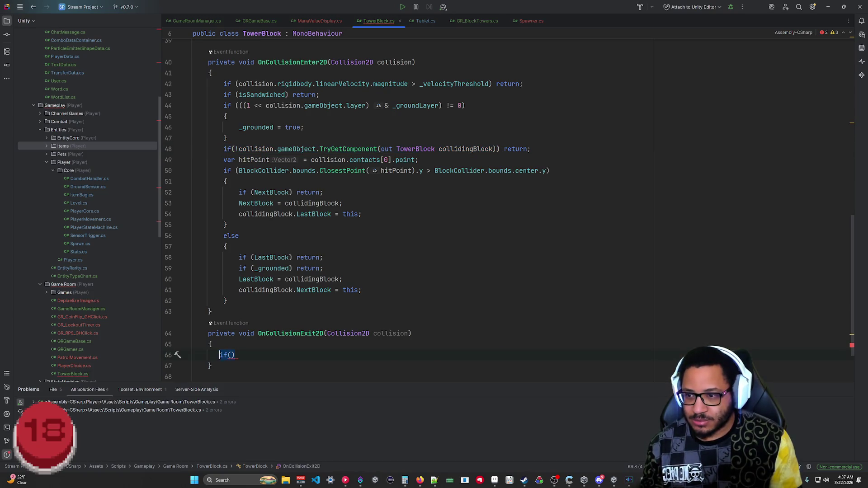
{"action": "key", "text": "ctrl+v"}
{"action": "scroll", "coordinate": [222, 355], "scroll_direction": "down", "scroll_amount": 2}
{"action": "key", "text": "BackSpace"}
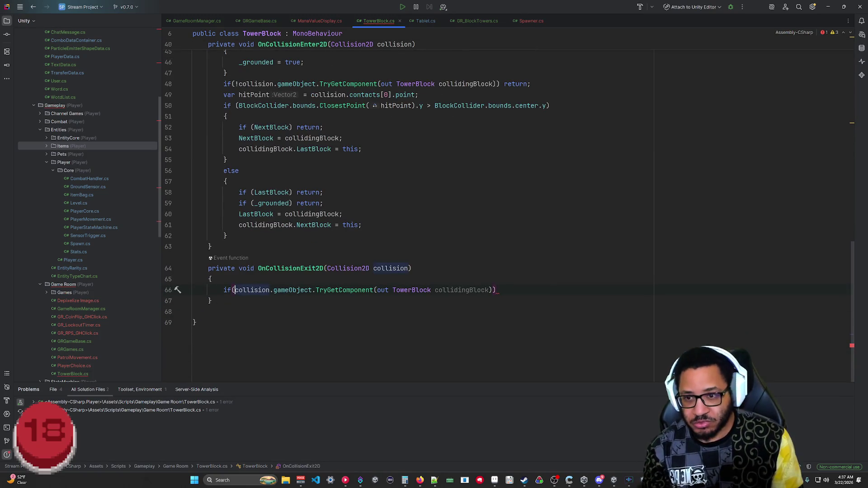
Add a braced block nulling NextBlock or LastBlock when equal to collidingBlock, then begin another if.
{"action": "key", "text": "Return"}
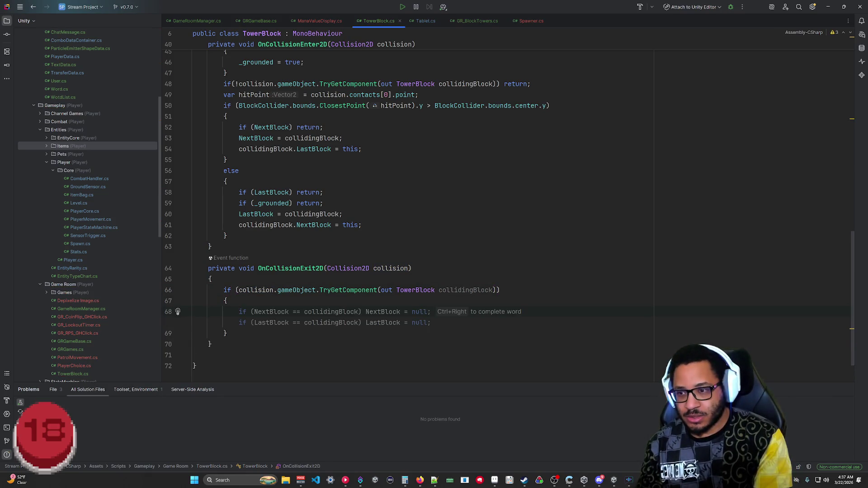
{"action": "key", "text": "Tab"}
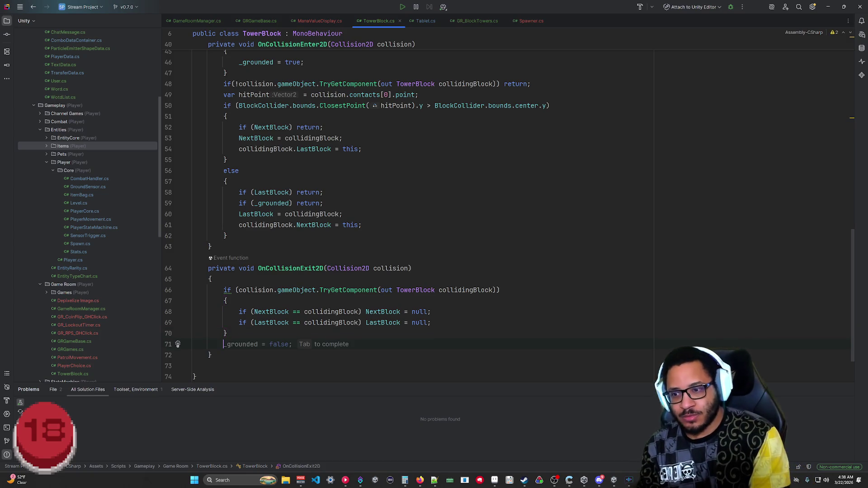
{"action": "type", "text": "if("}
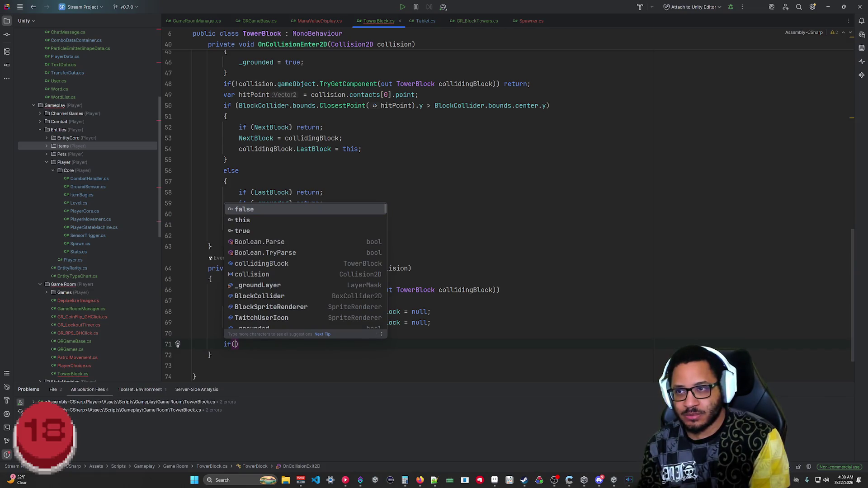
{"action": "scroll", "coordinate": [351, 204], "scroll_direction": "up", "scroll_amount": 6}
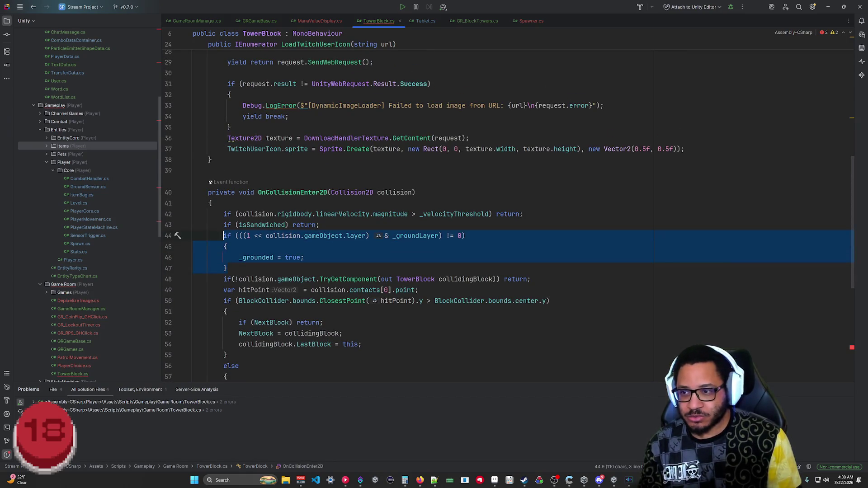
Replace the empty if with the pasted ground-layer check, setting _grounded to false.
{"action": "scroll", "coordinate": [350, 295], "scroll_direction": "down", "scroll_amount": 7}
{"action": "left_click", "coordinate": [225, 293]}
{"action": "type", "text": "if (((1 << collision.gameObject.layer) & _groundLayer) != 0)         {             _grounded = true;         }"}
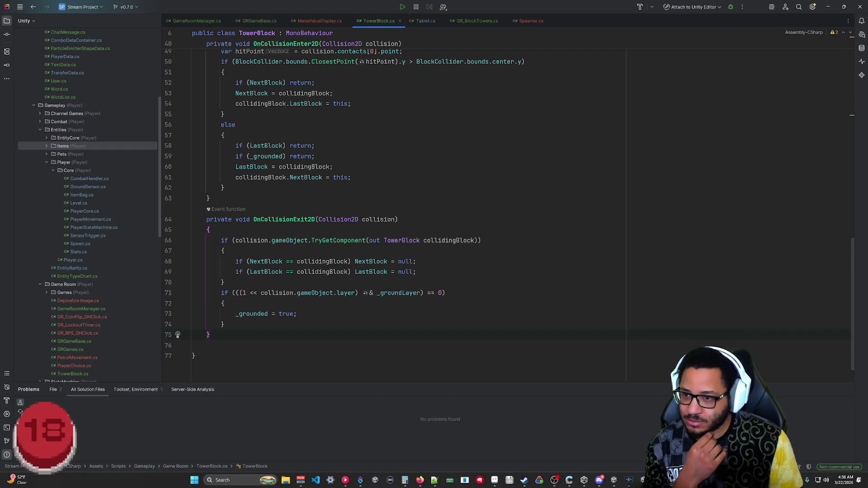
{"action": "type", "text": "flase"}
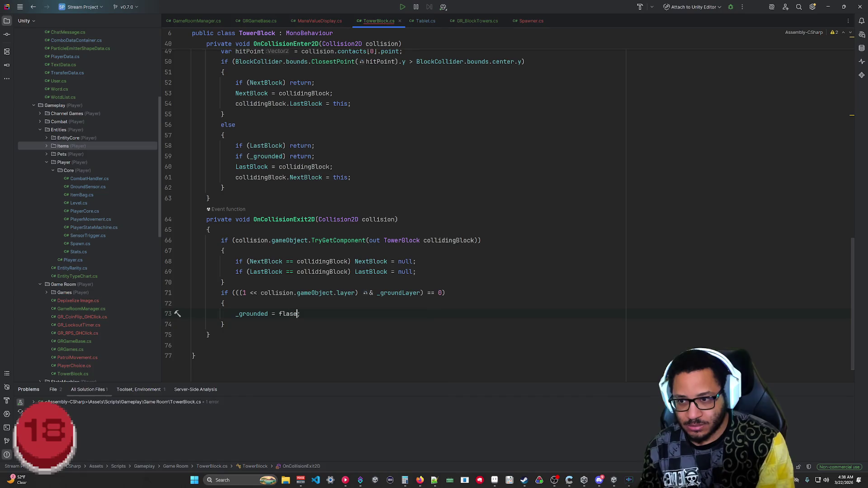
{"action": "type", "text": "alse;"}
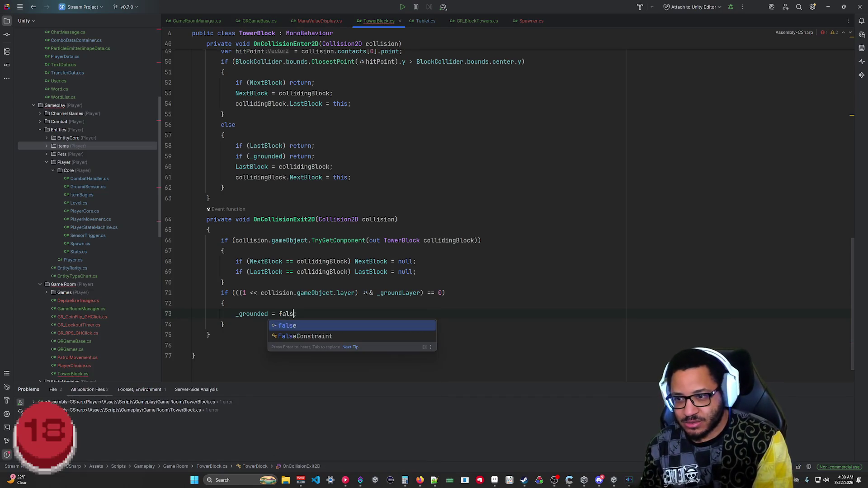
{"action": "key", "text": "Down"}
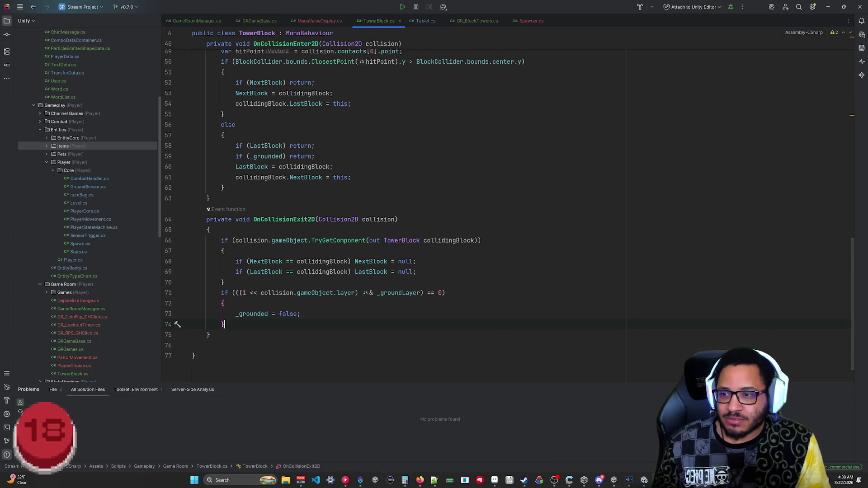
Move to the end of TowerBlock.cs and minimize Rider to bring back the Unity Editor.
{"action": "left_click", "coordinate": [223, 324]}
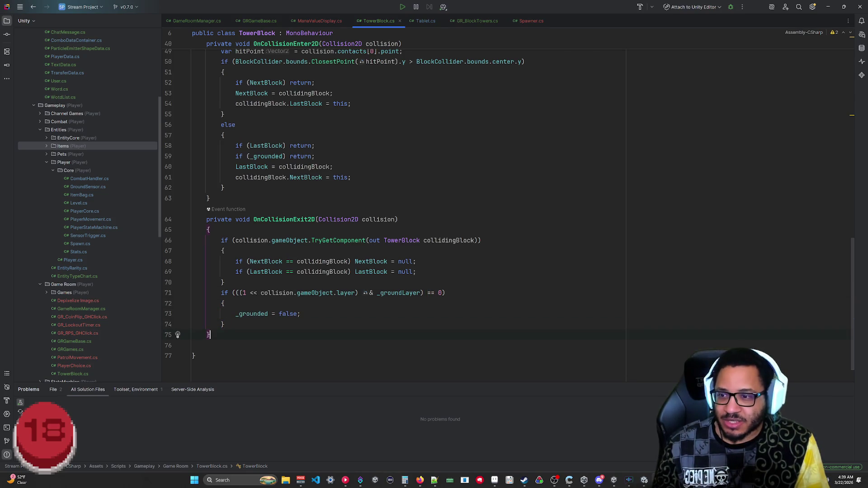
{"action": "key", "text": "ctrl+End"}
{"action": "left_click", "coordinate": [829, 7]}
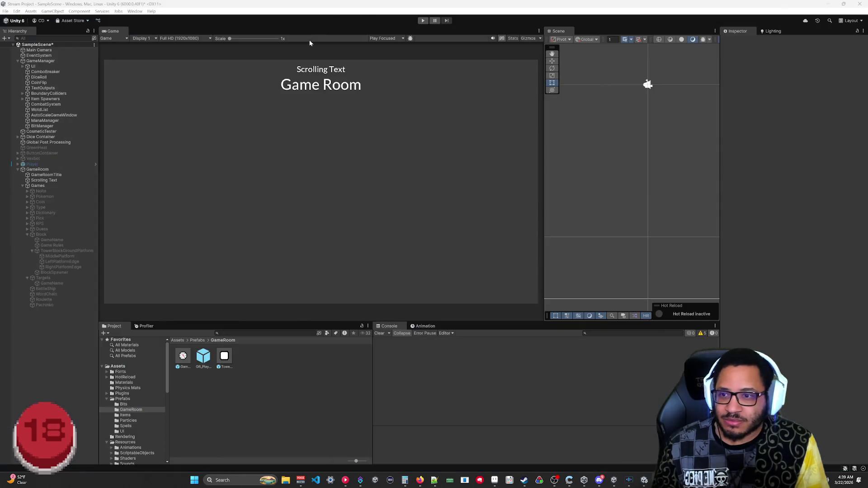
Enter Play mode, raise a TowerBlock(Clone)'s Position Y and drag blocks off the grass stack.
{"action": "left_click", "coordinate": [424, 20]}
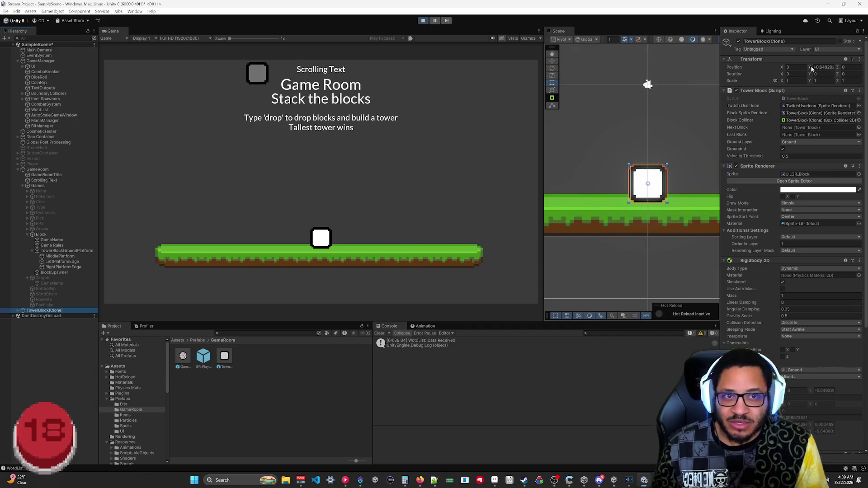
{"action": "left_click_drag", "start_coordinate": [810, 67], "coordinate": [829, 64]}
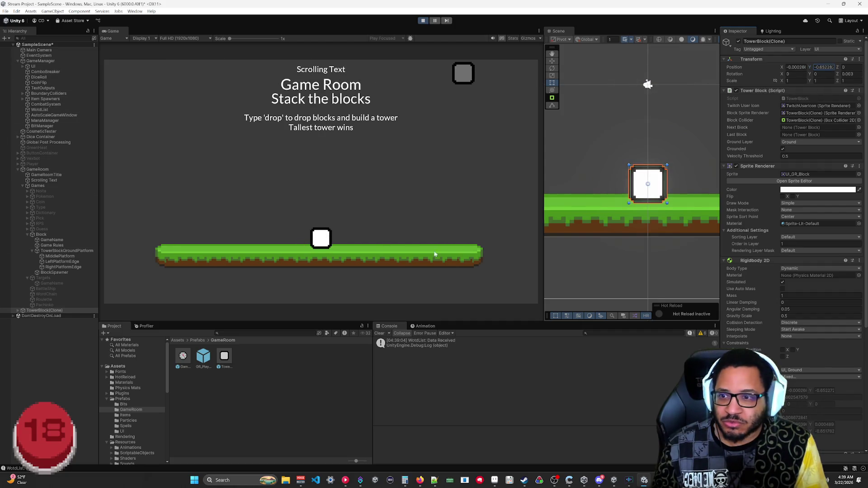
{"action": "mouse_move", "coordinate": [648, 186]}
{"action": "left_mouse_down"}
{"action": "mouse_move", "coordinate": [630, 275]}
{"action": "mouse_move", "coordinate": [629, 155]}
{"action": "left_mouse_up"}
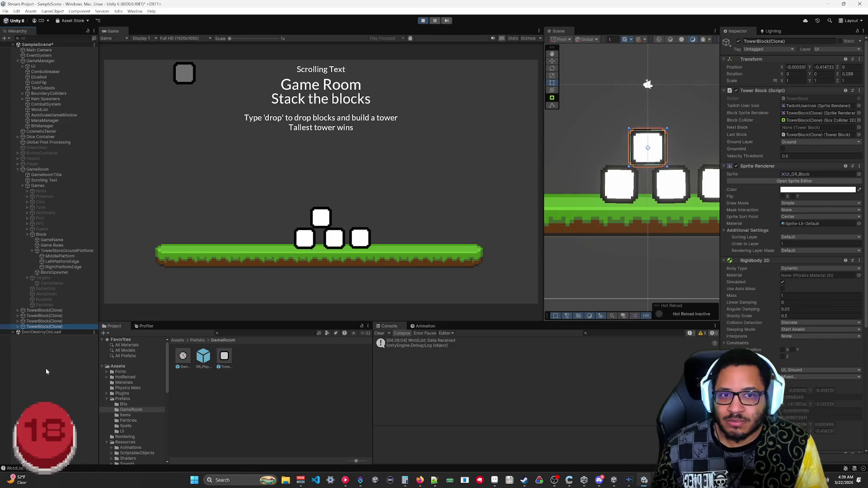
{"action": "mouse_move", "coordinate": [652, 156]}
{"action": "left_mouse_down"}
{"action": "mouse_move", "coordinate": [636, 150]}
{"action": "mouse_move", "coordinate": [624, 162]}
{"action": "mouse_move", "coordinate": [625, 140]}
{"action": "mouse_move", "coordinate": [643, 145]}
{"action": "mouse_move", "coordinate": [643, 157]}
{"action": "mouse_move", "coordinate": [643, 149]}
{"action": "mouse_move", "coordinate": [671, 159]}
{"action": "mouse_move", "coordinate": [649, 132]}
{"action": "mouse_move", "coordinate": [611, 154]}
{"action": "mouse_move", "coordinate": [645, 154]}
{"action": "left_mouse_up"}
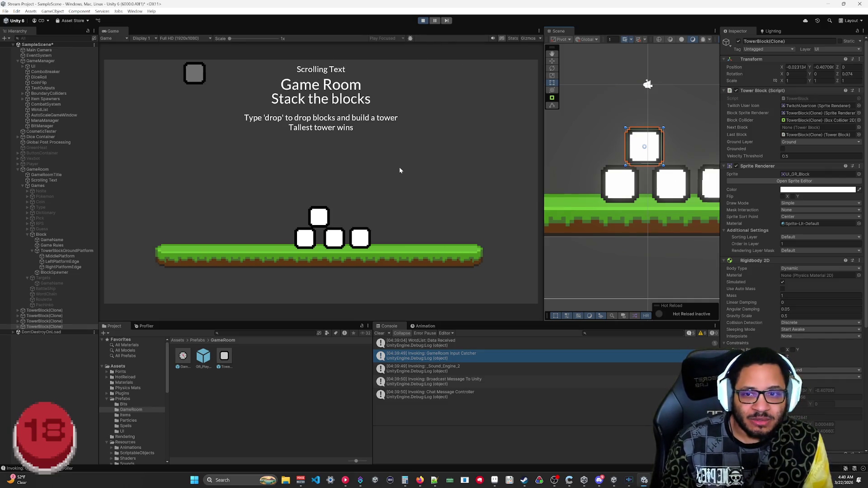
Drop the top block onto the right block and let a moved block fall again.
{"action": "mouse_move", "coordinate": [651, 162]}
{"action": "left_mouse_down"}
{"action": "mouse_move", "coordinate": [647, 145]}
{"action": "mouse_move", "coordinate": [673, 139]}
{"action": "left_mouse_up"}
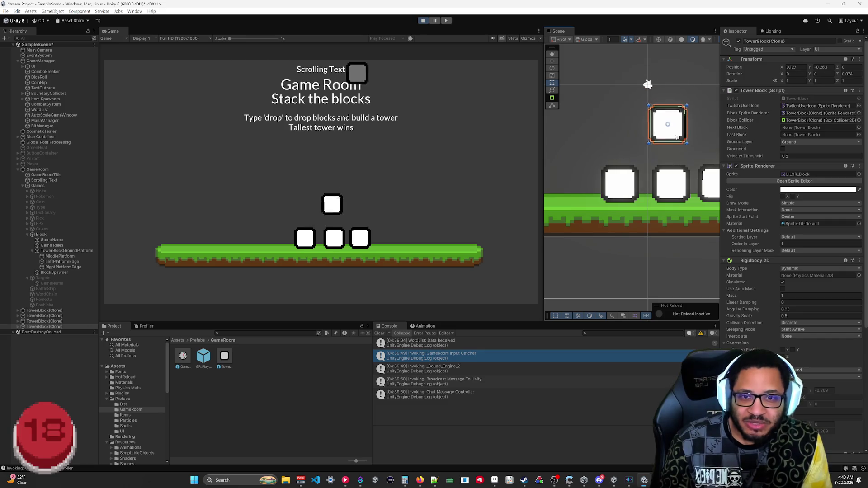
{"action": "left_click_drag", "start_coordinate": [646, 243], "coordinate": [597, 248]}
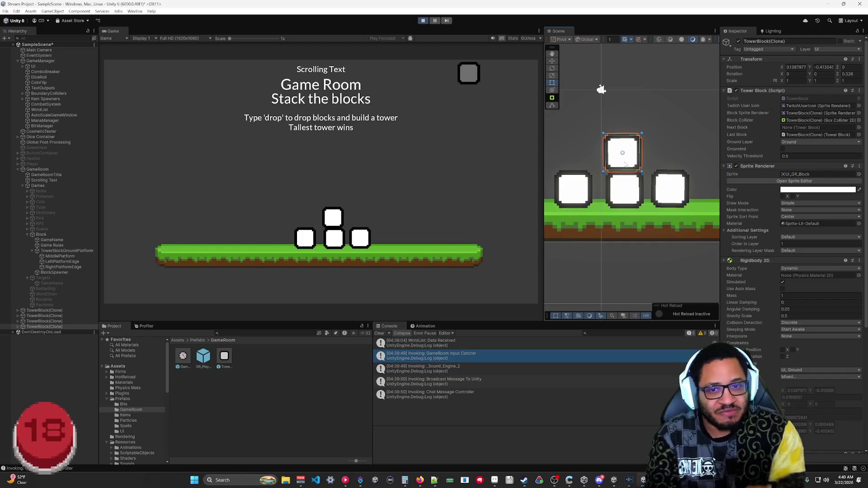
{"action": "mouse_move", "coordinate": [625, 168]}
{"action": "left_mouse_down"}
{"action": "mouse_move", "coordinate": [668, 126]}
{"action": "mouse_move", "coordinate": [671, 165]}
{"action": "mouse_move", "coordinate": [652, 112]}
{"action": "mouse_move", "coordinate": [638, 116]}
{"action": "left_mouse_up"}
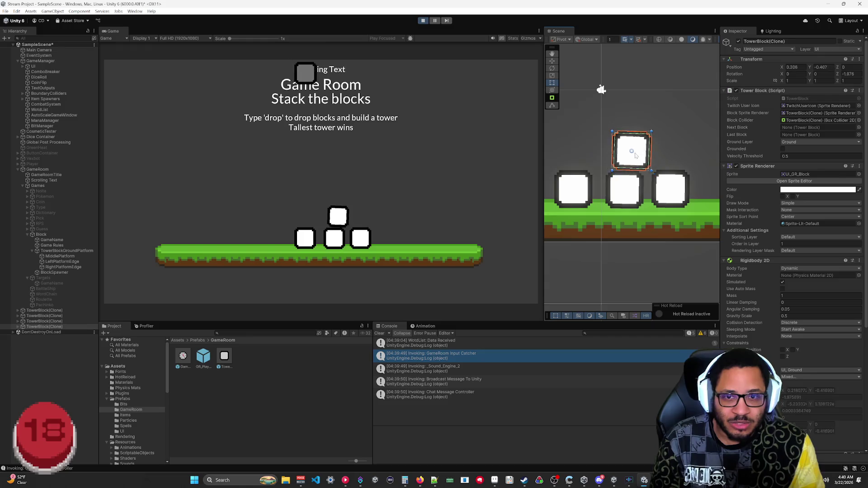
{"action": "left_click", "coordinate": [668, 157]}
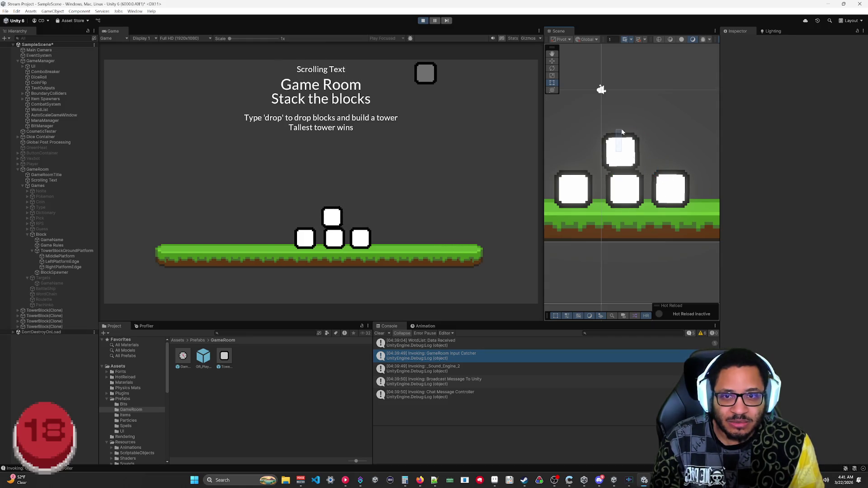
{"action": "left_click", "coordinate": [646, 213]}
Lift the right-hand ground block up to the top of the scene.
{"action": "left_click", "coordinate": [675, 183]}
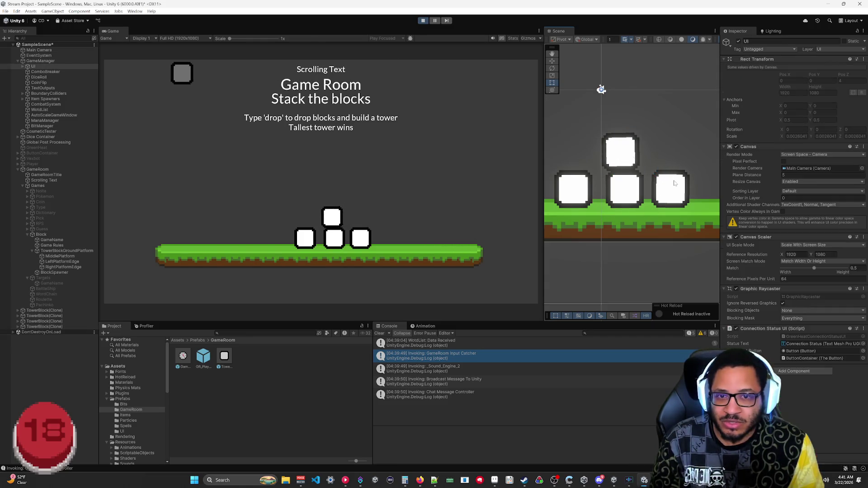
{"action": "left_click", "coordinate": [674, 184]}
{"action": "left_click_drag", "start_coordinate": [674, 183], "coordinate": [642, 82]}
Bring the top stack block down to the ground and nudge it into the row.
{"action": "left_click", "coordinate": [637, 164]}
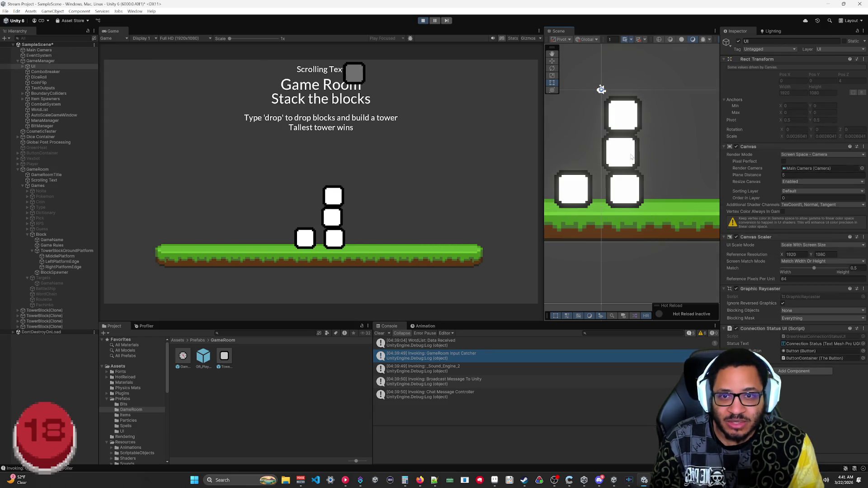
{"action": "left_click", "coordinate": [638, 164]}
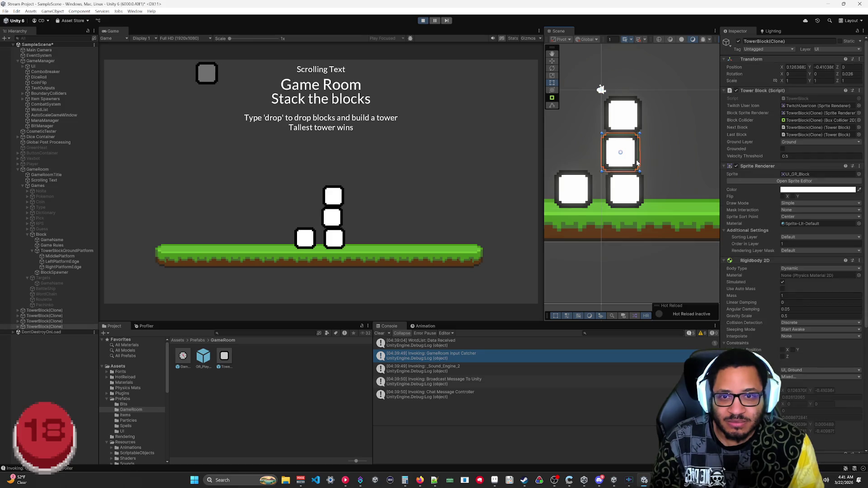
{"action": "left_click", "coordinate": [637, 123]}
{"action": "mouse_move", "coordinate": [639, 125]}
{"action": "left_mouse_down"}
{"action": "mouse_move", "coordinate": [678, 187]}
{"action": "mouse_move", "coordinate": [669, 190]}
{"action": "mouse_move", "coordinate": [686, 192]}
{"action": "mouse_move", "coordinate": [657, 182]}
{"action": "left_mouse_up"}
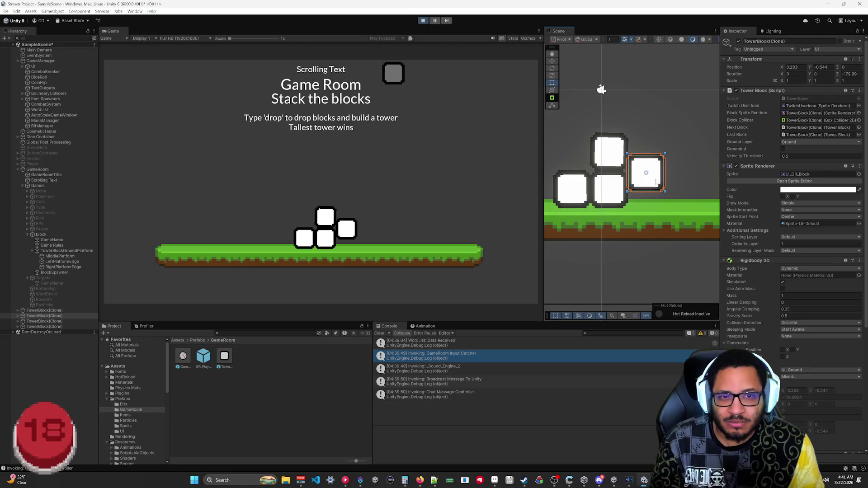
{"action": "mouse_move", "coordinate": [657, 182]}
{"action": "left_mouse_down"}
{"action": "mouse_move", "coordinate": [663, 155]}
{"action": "mouse_move", "coordinate": [655, 153]}
{"action": "left_mouse_up"}
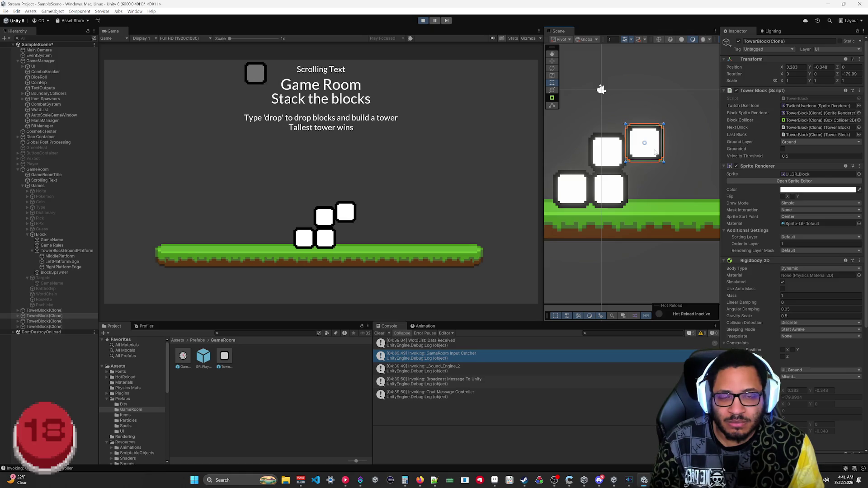
{"action": "mouse_move", "coordinate": [654, 152]}
{"action": "left_mouse_down"}
{"action": "mouse_move", "coordinate": [657, 119]}
{"action": "mouse_move", "coordinate": [646, 127]}
{"action": "mouse_move", "coordinate": [643, 113]}
{"action": "mouse_move", "coordinate": [661, 145]}
{"action": "mouse_move", "coordinate": [650, 151]}
{"action": "mouse_move", "coordinate": [663, 151]}
{"action": "mouse_move", "coordinate": [598, 149]}
{"action": "mouse_move", "coordinate": [647, 129]}
{"action": "mouse_move", "coordinate": [659, 156]}
{"action": "mouse_move", "coordinate": [638, 156]}
{"action": "mouse_move", "coordinate": [633, 129]}
{"action": "mouse_move", "coordinate": [664, 153]}
{"action": "mouse_move", "coordinate": [642, 153]}
{"action": "mouse_move", "coordinate": [665, 184]}
{"action": "mouse_move", "coordinate": [626, 125]}
{"action": "mouse_move", "coordinate": [646, 152]}
{"action": "mouse_move", "coordinate": [646, 135]}
{"action": "mouse_move", "coordinate": [660, 153]}
{"action": "left_mouse_up"}
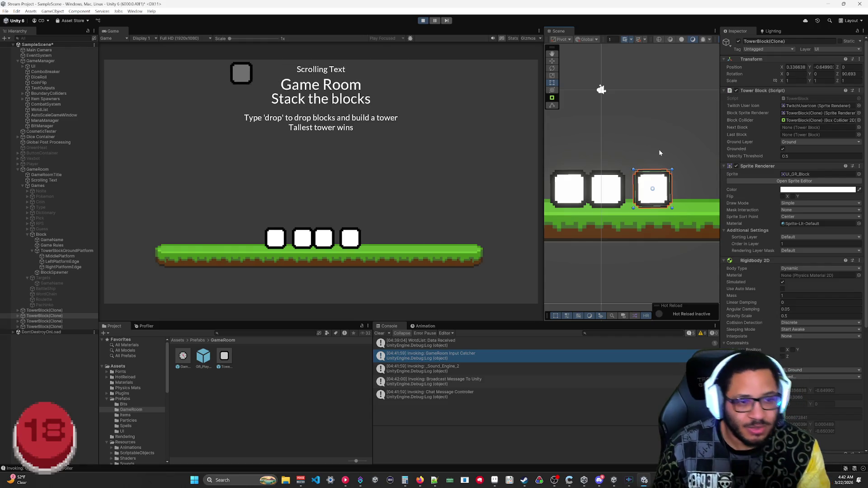
Stop the running game so the colour changes can be applied.
{"action": "left_click", "coordinate": [421, 21]}
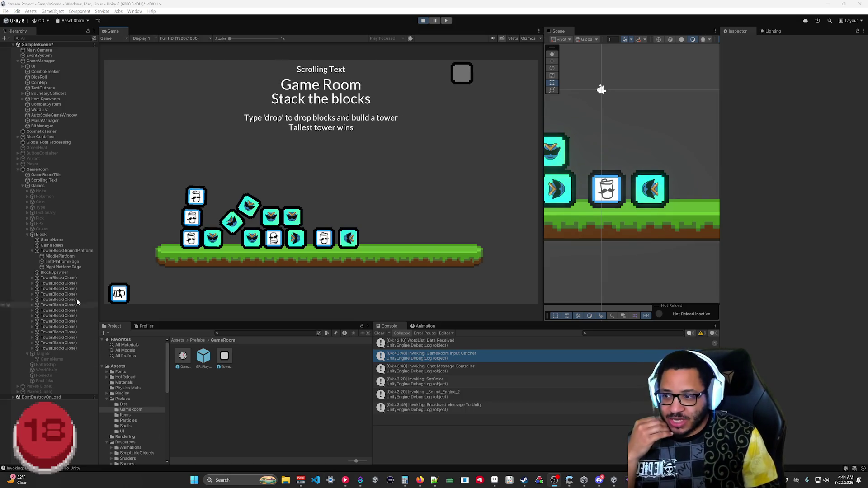
Find the two tilted TowerBlock(Clone) entries in the Hierarchy and delete both.
{"action": "double_click", "coordinate": [66, 278]}
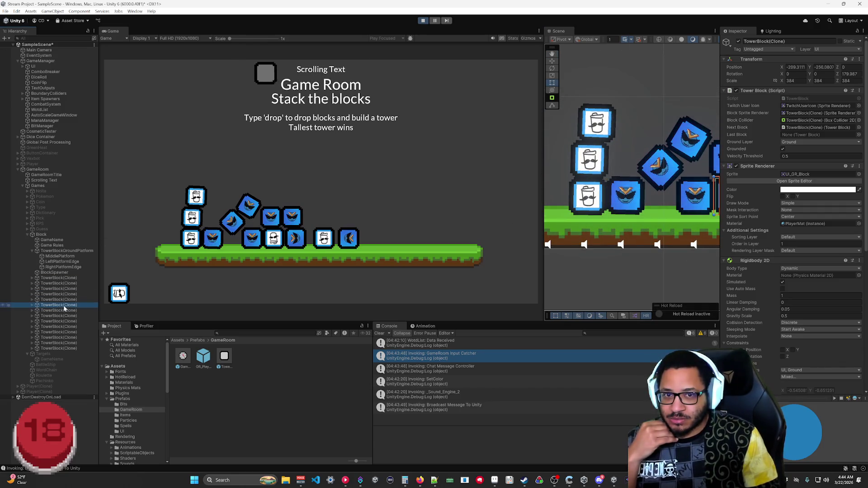
{"action": "left_click", "coordinate": [65, 343]}
{"action": "key", "text": "Up"}
{"action": "key", "text": "Up"}
{"action": "key", "text": "Up"}
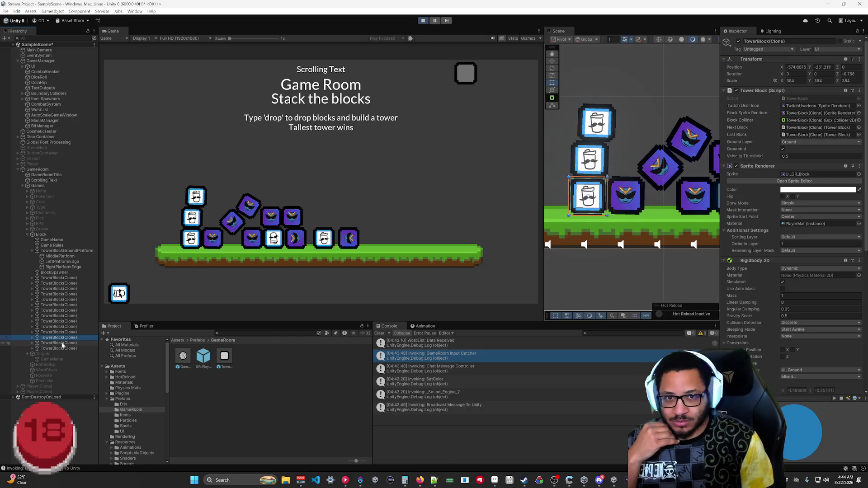
{"action": "key", "text": "Up"}
{"action": "key", "text": "Up"}
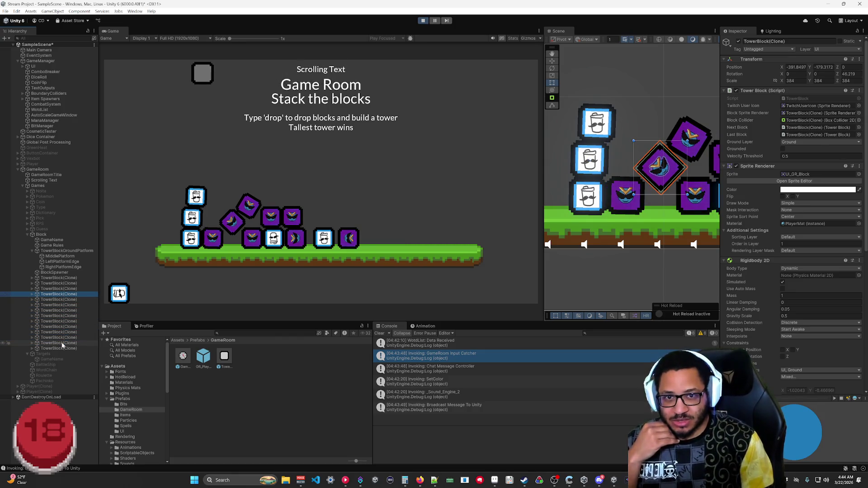
{"action": "key", "text": "Delete"}
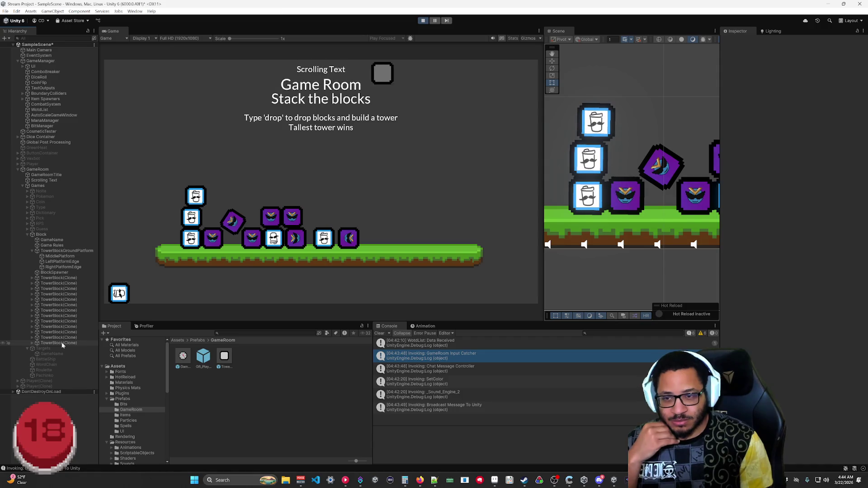
{"action": "left_click", "coordinate": [66, 327]}
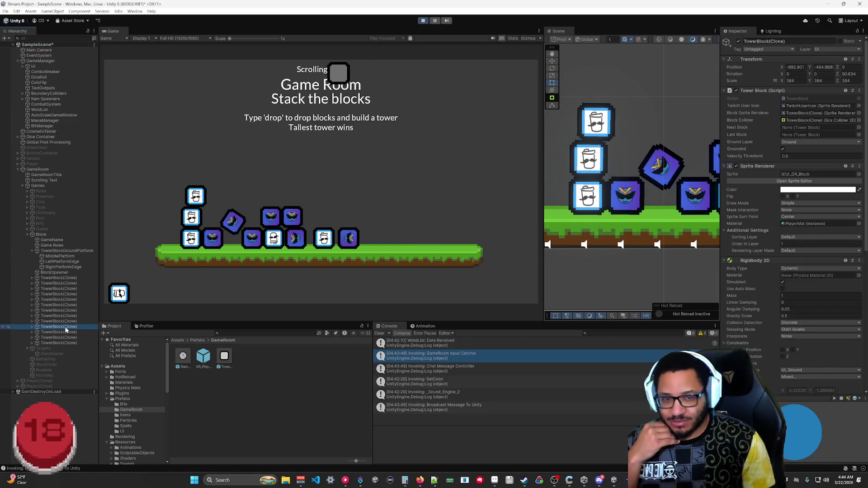
{"action": "key", "text": "Up"}
{"action": "key", "text": "Delete"}
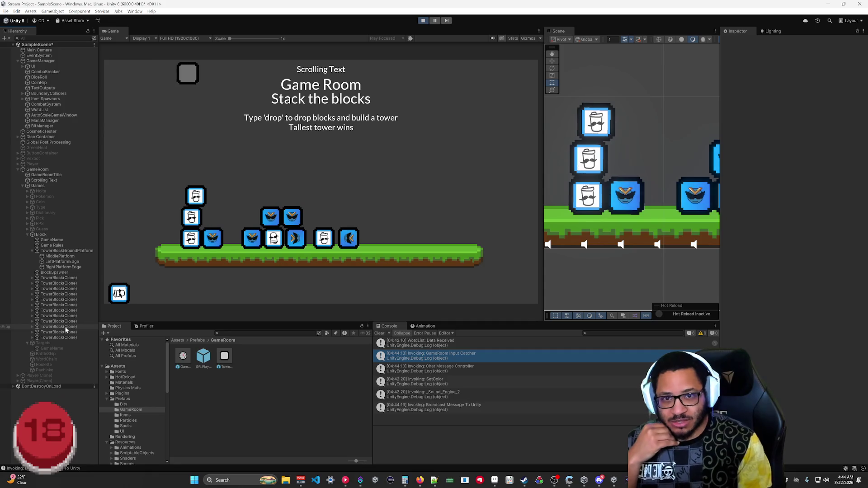
{"action": "left_click", "coordinate": [67, 300]}
{"action": "key", "text": "Up"}
{"action": "key", "text": "Up"}
{"action": "key", "text": "Up"}
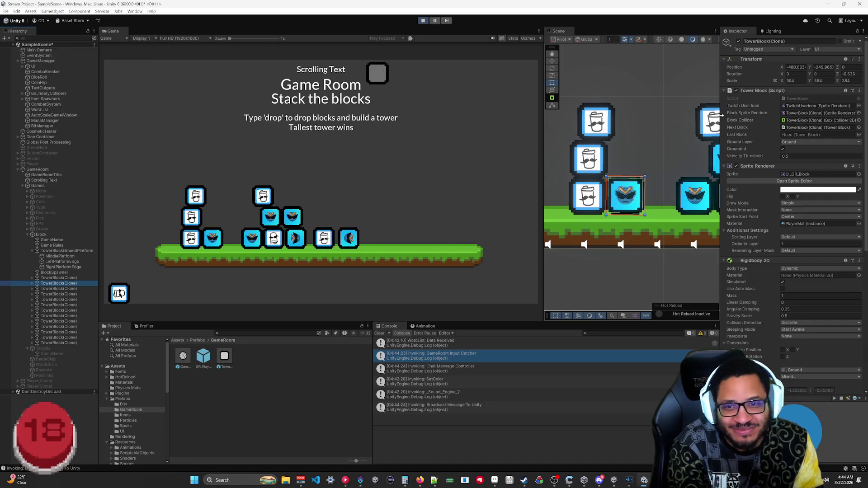
Carry three ground blocks up onto the left tower.
{"action": "mouse_move", "coordinate": [638, 208]}
{"action": "left_mouse_down"}
{"action": "mouse_move", "coordinate": [637, 228]}
{"action": "mouse_move", "coordinate": [599, 260]}
{"action": "mouse_move", "coordinate": [586, 245]}
{"action": "mouse_move", "coordinate": [597, 181]}
{"action": "left_mouse_up"}
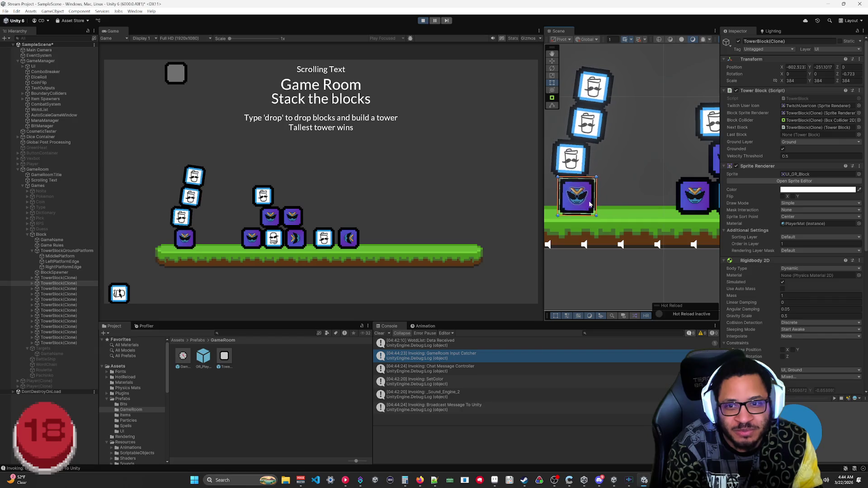
{"action": "left_click", "coordinate": [606, 127]}
{"action": "left_click", "coordinate": [618, 210]}
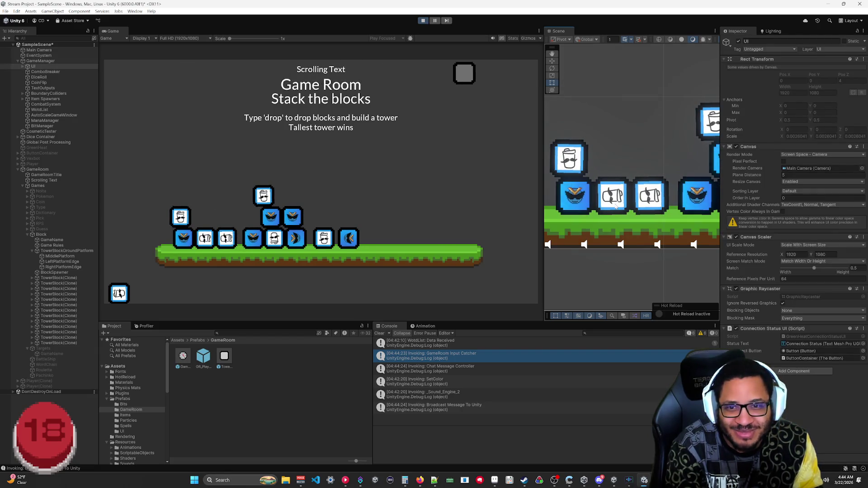
{"action": "left_click", "coordinate": [620, 186]}
{"action": "mouse_move", "coordinate": [624, 184]}
{"action": "left_mouse_down"}
{"action": "mouse_move", "coordinate": [623, 140]}
{"action": "mouse_move", "coordinate": [587, 95]}
{"action": "mouse_move", "coordinate": [588, 114]}
{"action": "left_mouse_up"}
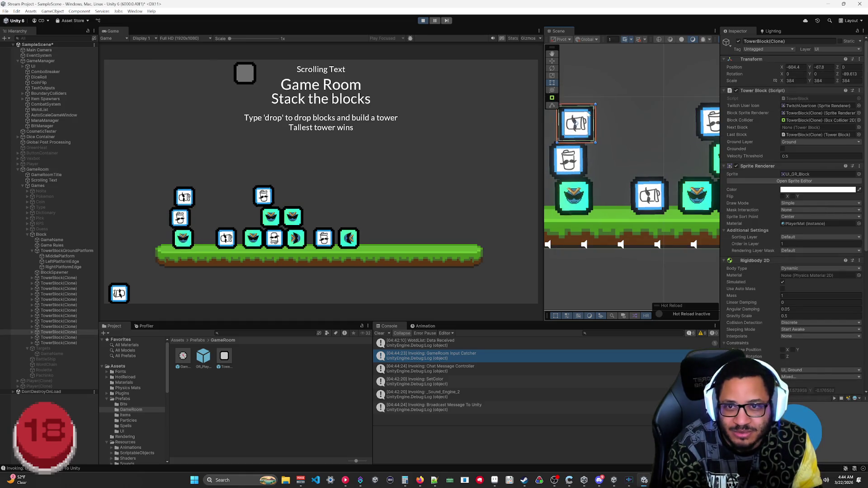
{"action": "left_click", "coordinate": [656, 181]}
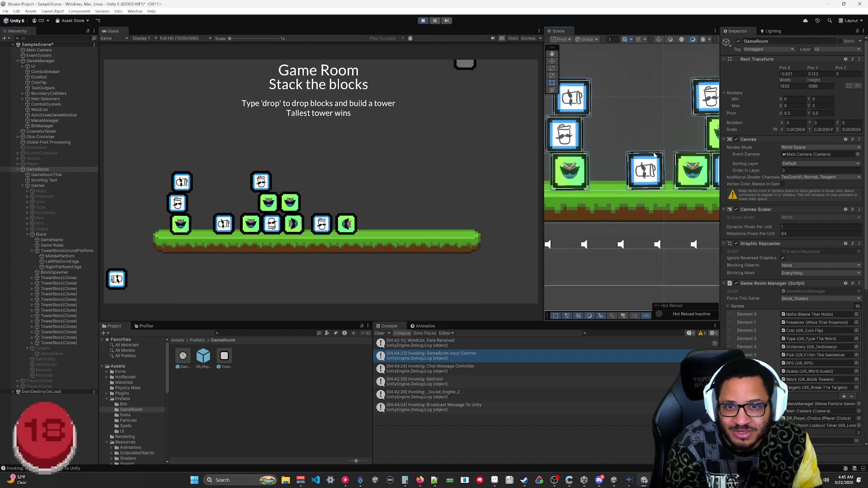
{"action": "mouse_move", "coordinate": [664, 196]}
{"action": "left_mouse_down"}
{"action": "mouse_move", "coordinate": [604, 52]}
{"action": "mouse_move", "coordinate": [594, 66]}
{"action": "left_mouse_up"}
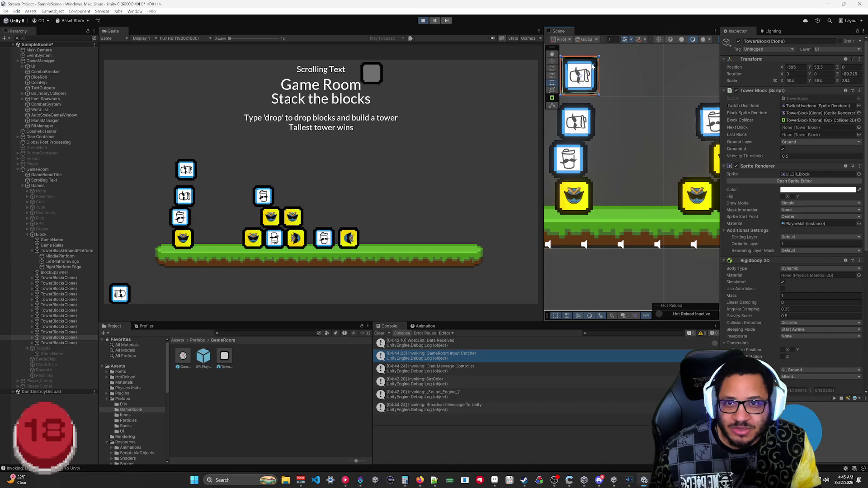
{"action": "scroll", "coordinate": [646, 129], "scroll_direction": "down", "scroll_amount": 3}
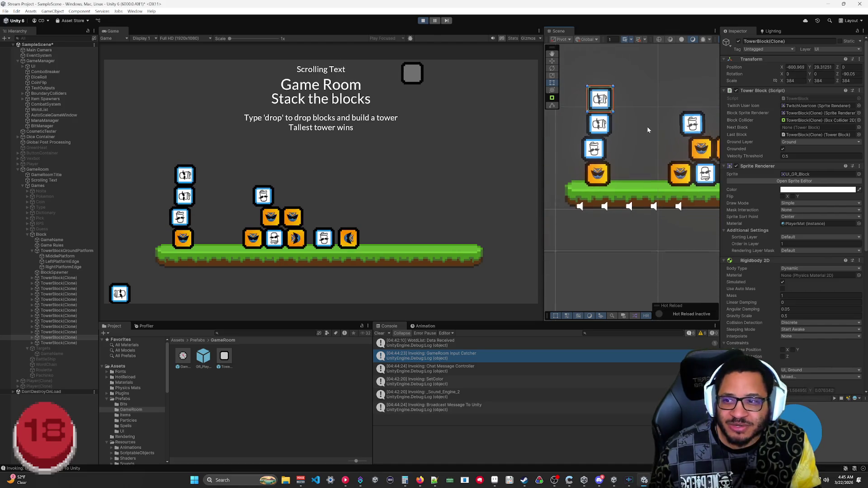
{"action": "left_click", "coordinate": [647, 131]}
Stack the two right-hand blocks atop the left tower, making it seven high.
{"action": "mouse_move", "coordinate": [658, 119]}
{"action": "left_mouse_down"}
{"action": "mouse_move", "coordinate": [662, 173]}
{"action": "mouse_move", "coordinate": [691, 156]}
{"action": "mouse_move", "coordinate": [608, 103]}
{"action": "mouse_move", "coordinate": [610, 126]}
{"action": "left_mouse_up"}
{"action": "left_click", "coordinate": [700, 177]}
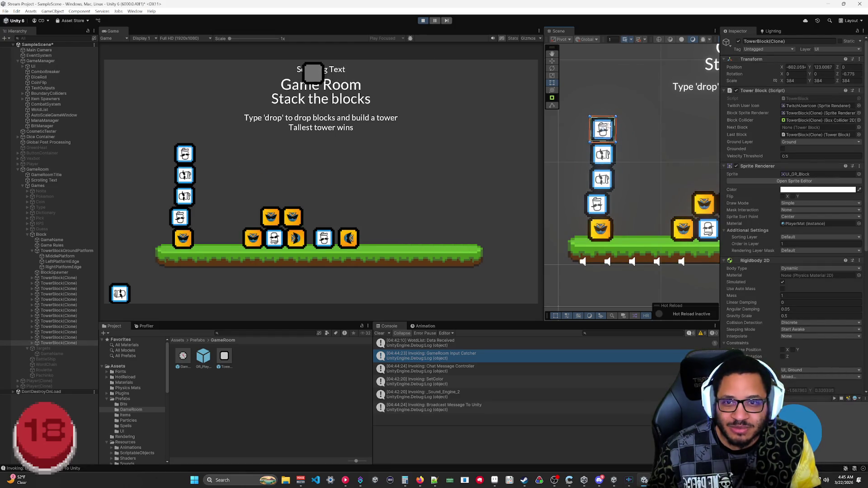
{"action": "left_click", "coordinate": [699, 198]}
{"action": "mouse_move", "coordinate": [700, 197]}
{"action": "left_mouse_down"}
{"action": "mouse_move", "coordinate": [632, 79]}
{"action": "mouse_move", "coordinate": [603, 96]}
{"action": "left_mouse_up"}
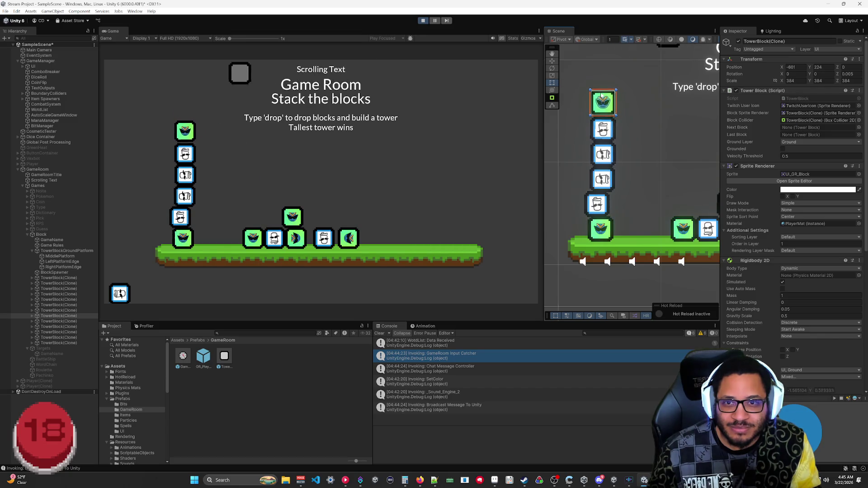
{"action": "left_click", "coordinate": [686, 223]}
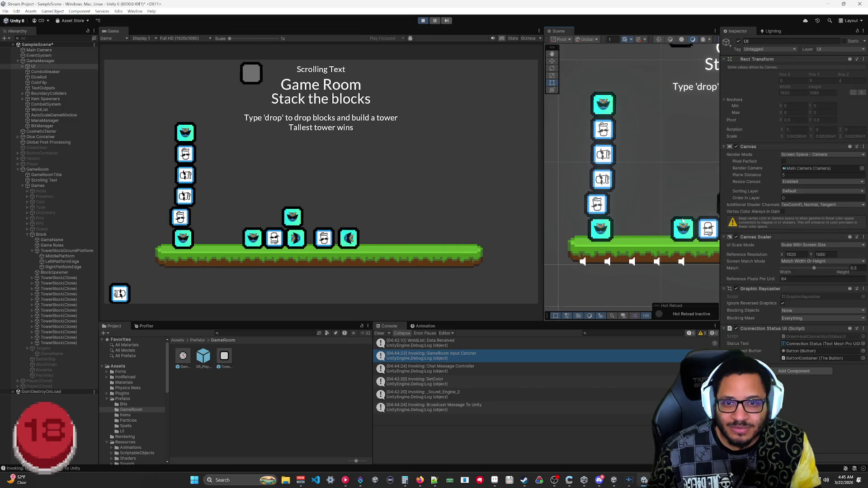
{"action": "mouse_move", "coordinate": [689, 221]}
{"action": "left_mouse_down"}
{"action": "mouse_move", "coordinate": [626, 61]}
{"action": "mouse_move", "coordinate": [610, 69]}
{"action": "left_mouse_up"}
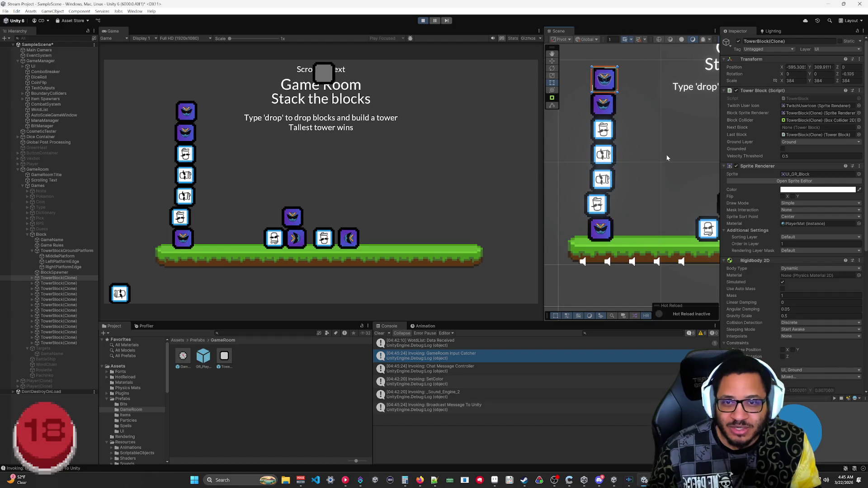
{"action": "scroll", "coordinate": [663, 140], "scroll_direction": "down", "scroll_amount": 2}
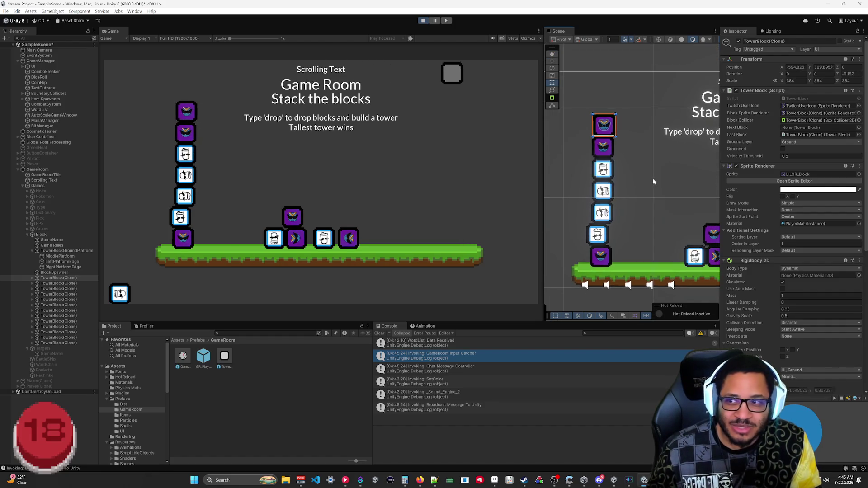
{"action": "left_click_drag", "start_coordinate": [653, 178], "coordinate": [640, 176]}
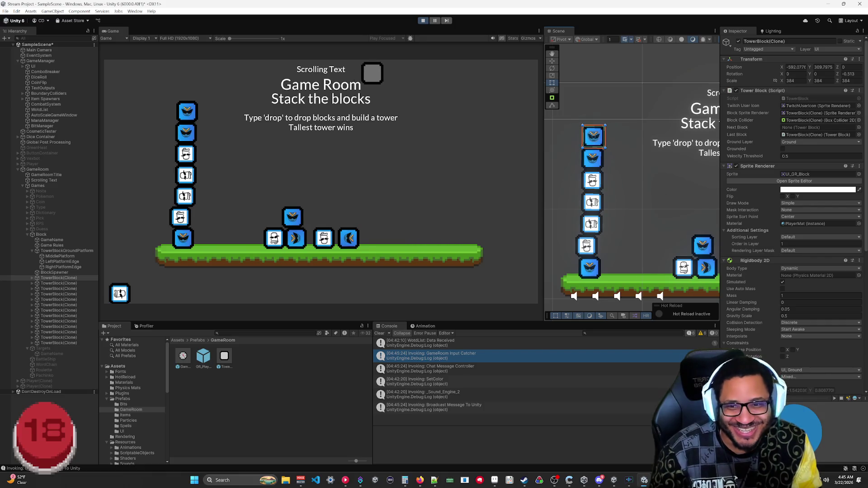
{"action": "left_click", "coordinate": [668, 199]}
{"action": "left_click", "coordinate": [683, 260]}
{"action": "left_click", "coordinate": [683, 259]}
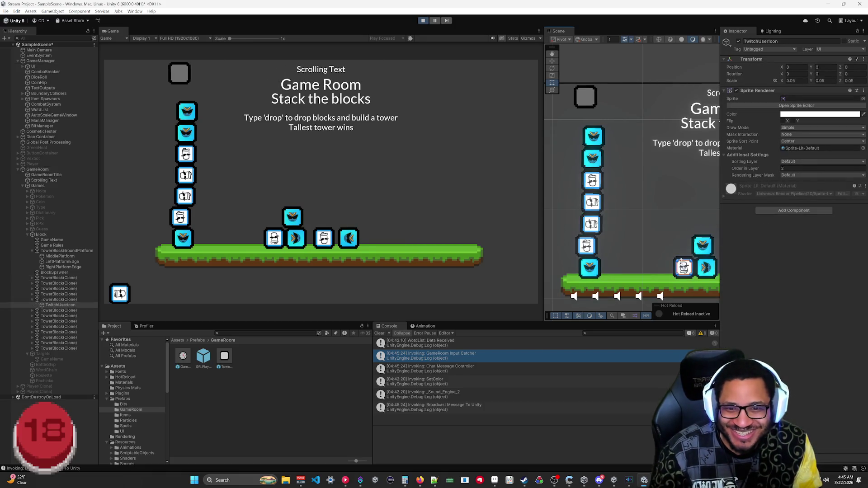
Select the icon block's parent TowerBlock and drop it on top of the tall left tower.
{"action": "left_click", "coordinate": [683, 259]}
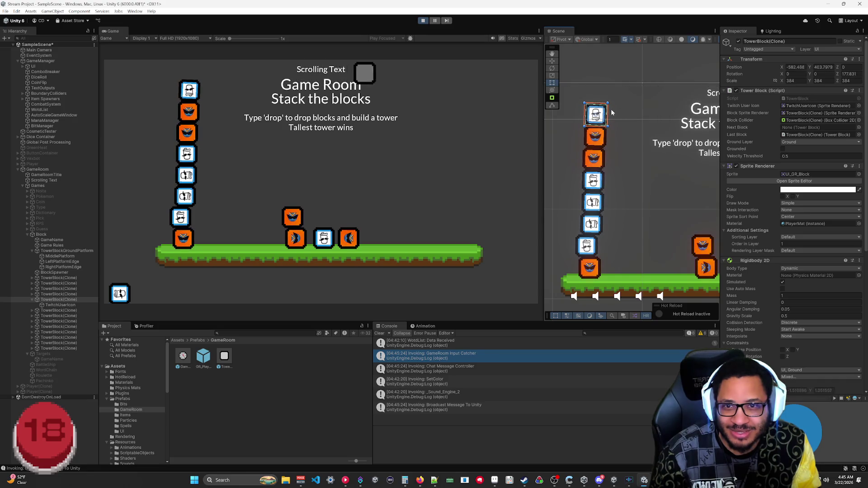
{"action": "left_click", "coordinate": [699, 240]}
{"action": "left_click", "coordinate": [700, 241]}
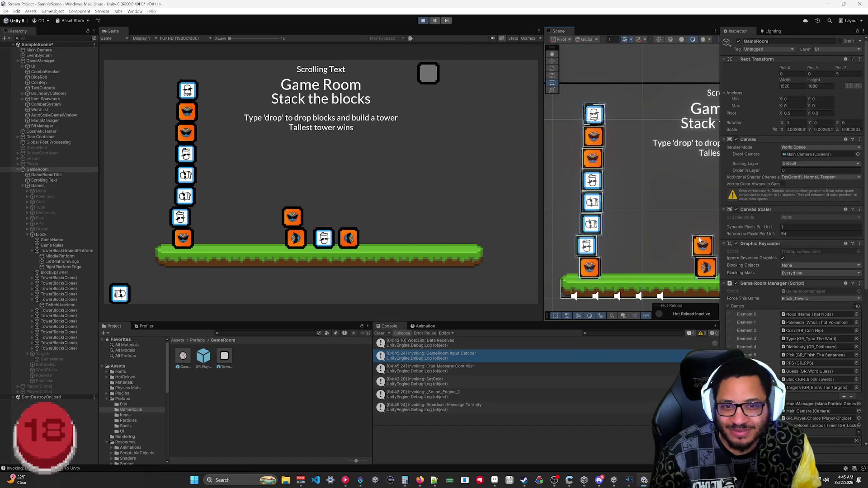
{"action": "mouse_move", "coordinate": [708, 243]}
{"action": "left_mouse_down"}
{"action": "mouse_move", "coordinate": [630, 92]}
{"action": "mouse_move", "coordinate": [607, 69]}
{"action": "mouse_move", "coordinate": [597, 86]}
{"action": "left_mouse_up"}
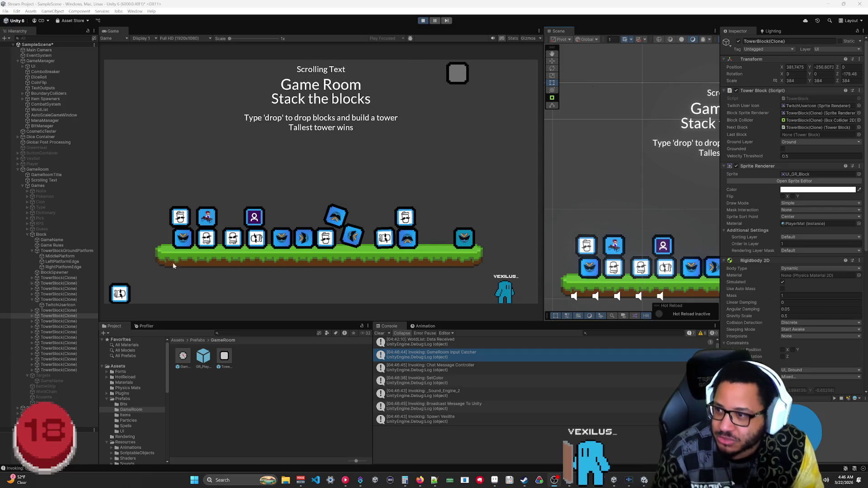
Select the spawned Player(Clone) avatar in the Hierarchy to inspect it.
{"action": "left_click", "coordinate": [18, 408]}
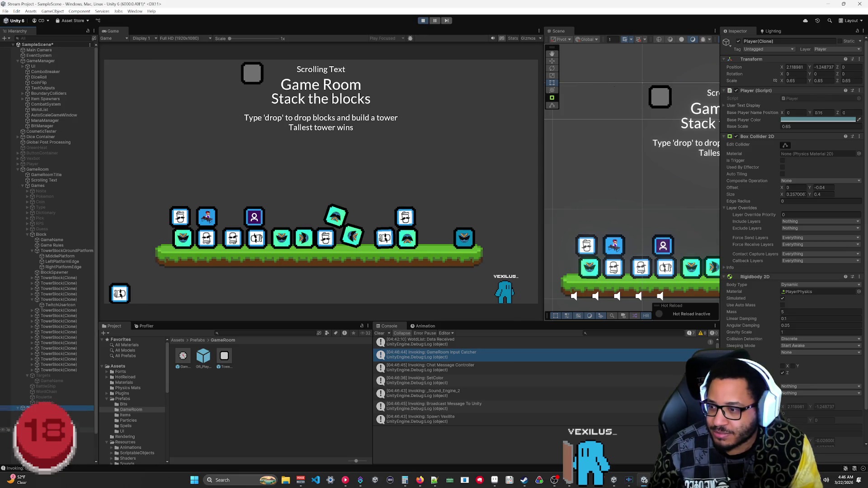
On the Sprite child, try a lighter green material PlayerColor, then restore the original cyan.
{"action": "left_click", "coordinate": [36, 424]}
{"action": "scroll", "coordinate": [785, 272], "scroll_direction": "down", "scroll_amount": 3}
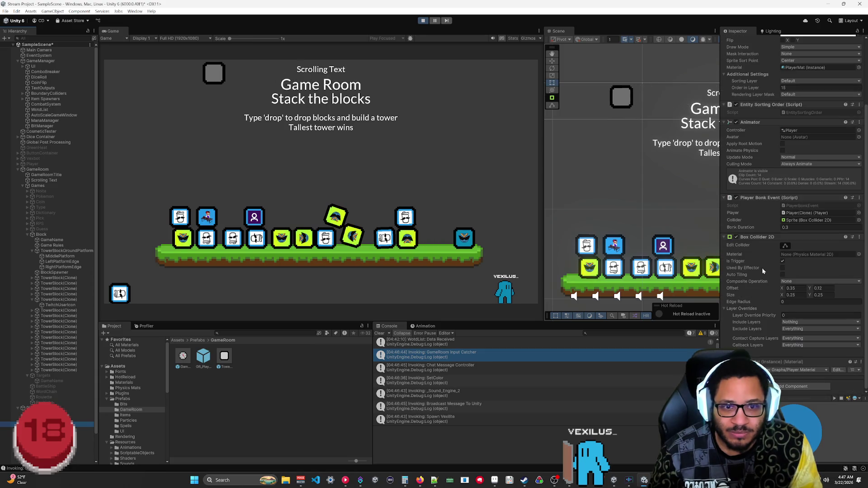
{"action": "scroll", "coordinate": [761, 335], "scroll_direction": "down", "scroll_amount": 5}
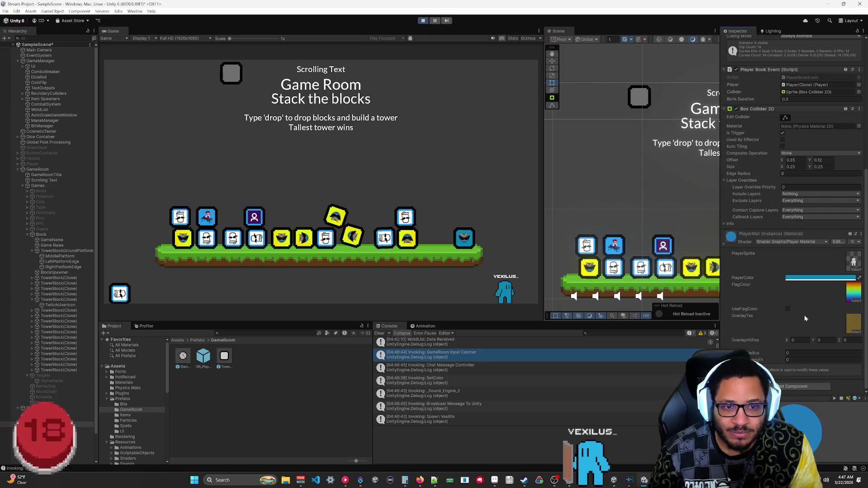
{"action": "left_click", "coordinate": [812, 280]}
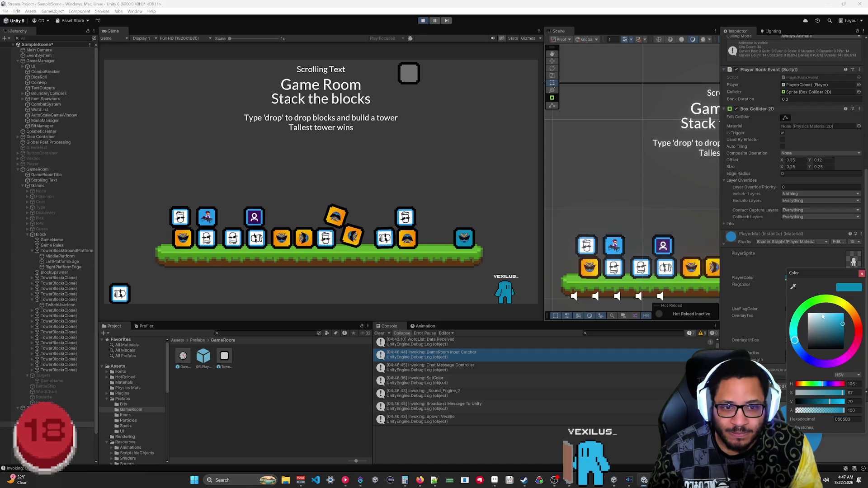
{"action": "left_click", "coordinate": [813, 303]}
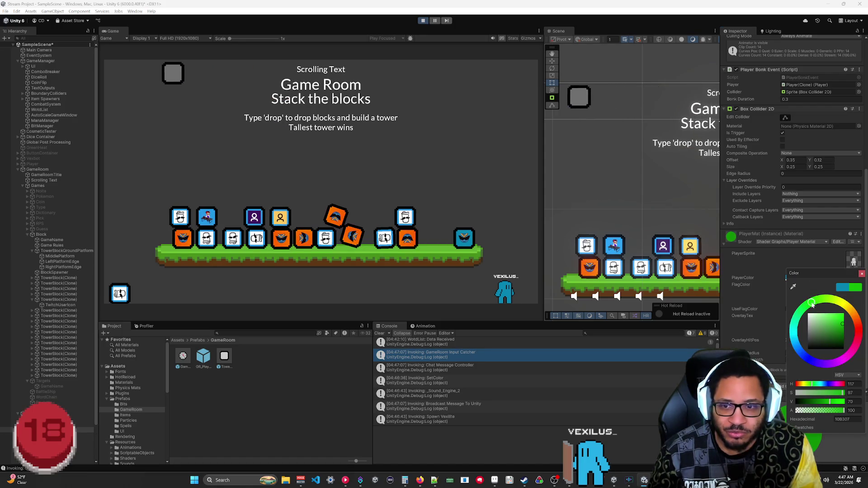
{"action": "left_click_drag", "start_coordinate": [838, 329], "coordinate": [825, 320]}
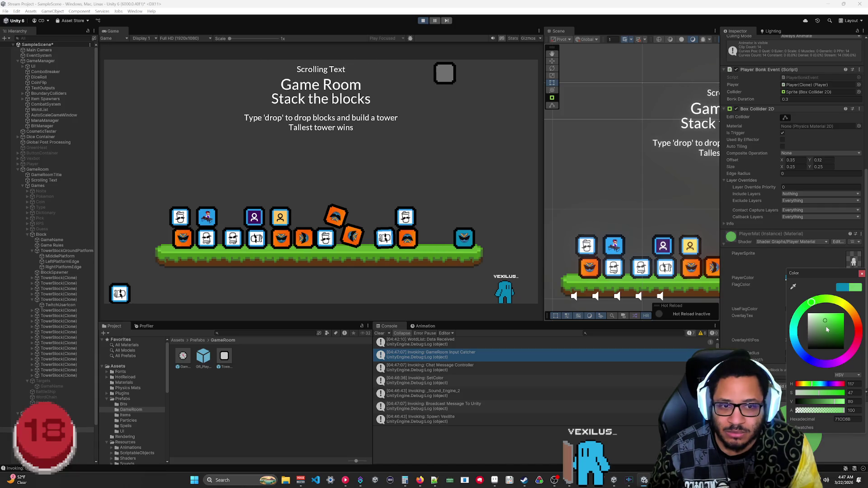
{"action": "left_click", "coordinate": [841, 287]}
{"action": "left_click", "coordinate": [862, 275]}
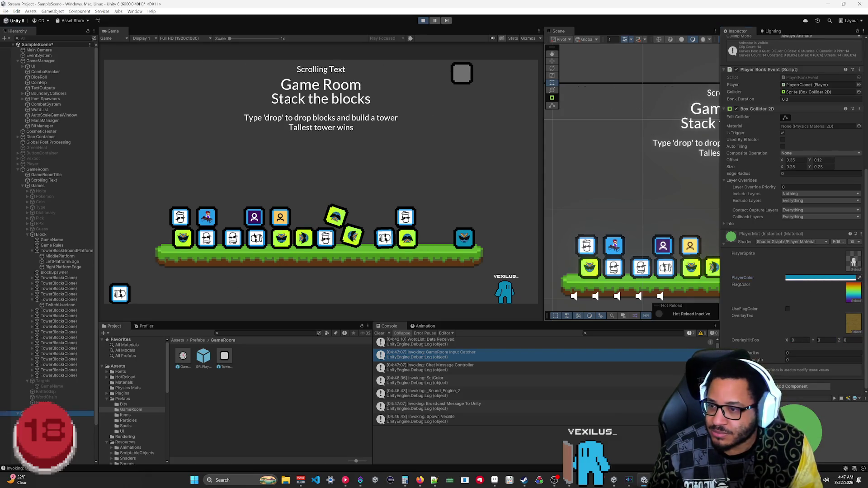
Try green for the Player script's Base Player Color, then cancel to keep it light blue.
{"action": "scroll", "coordinate": [774, 139], "scroll_direction": "up", "scroll_amount": 10}
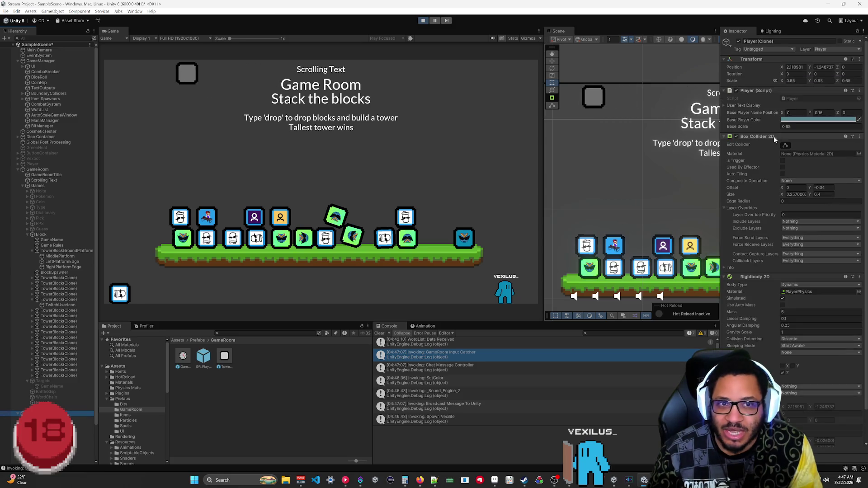
{"action": "left_click", "coordinate": [798, 121]}
{"action": "left_click", "coordinate": [811, 144]}
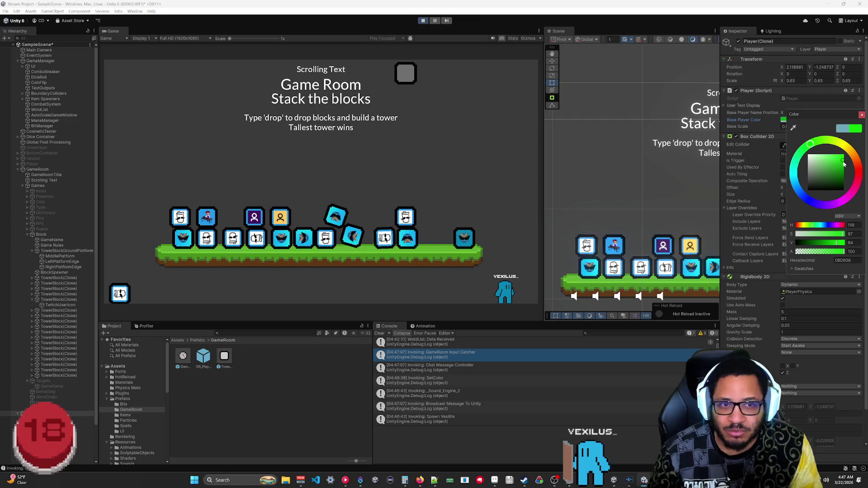
{"action": "left_click", "coordinate": [802, 124]}
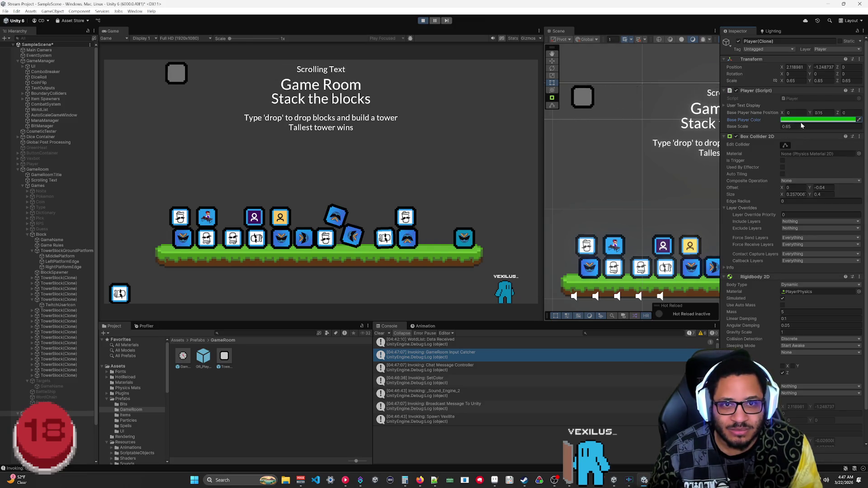
{"action": "left_click", "coordinate": [789, 120]}
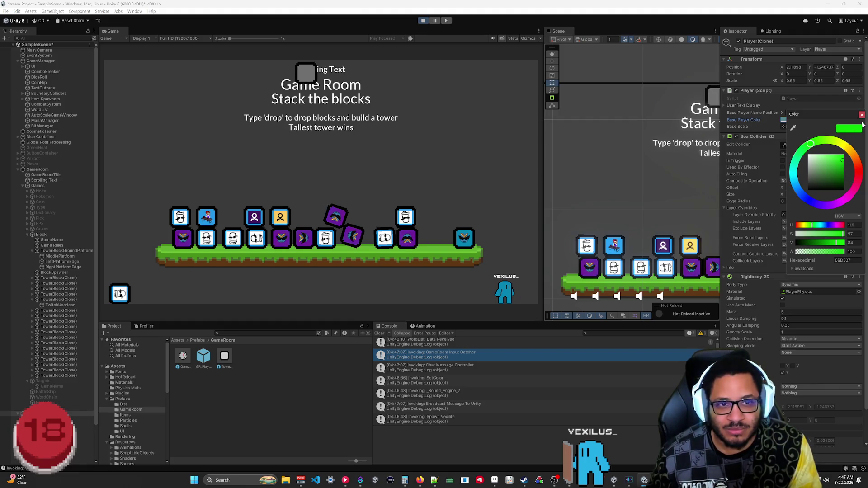
{"action": "key", "text": "Escape"}
{"action": "scroll", "coordinate": [785, 298], "scroll_direction": "down", "scroll_amount": 2}
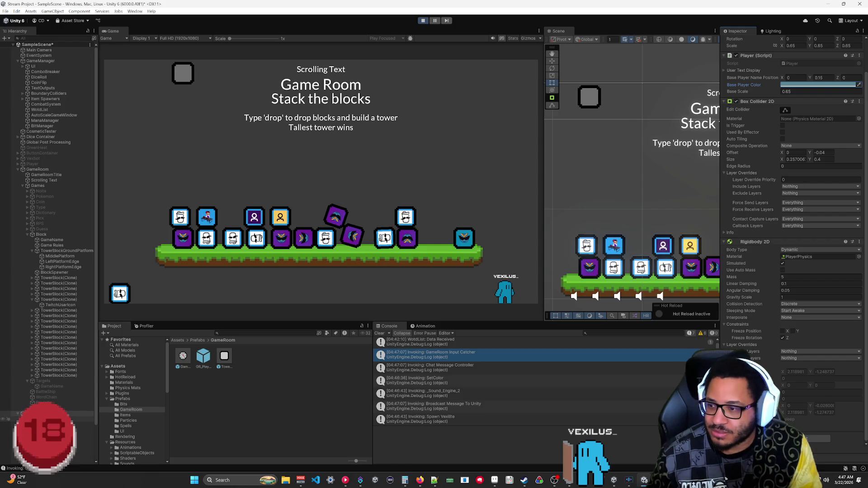
{"action": "left_click", "coordinate": [81, 435]}
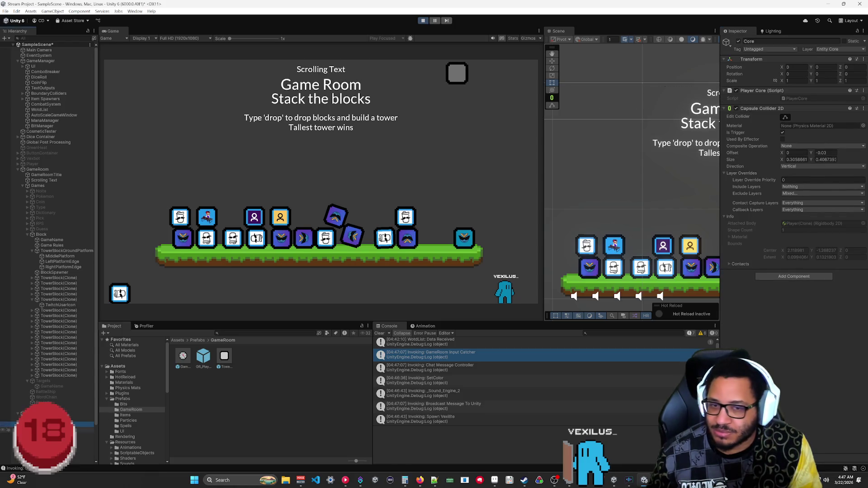
Test a brighter, more saturated PlayerColor on the Sprite's PlayerMat, then set it back to cyan 0685B3.
{"action": "left_click", "coordinate": [81, 429]}
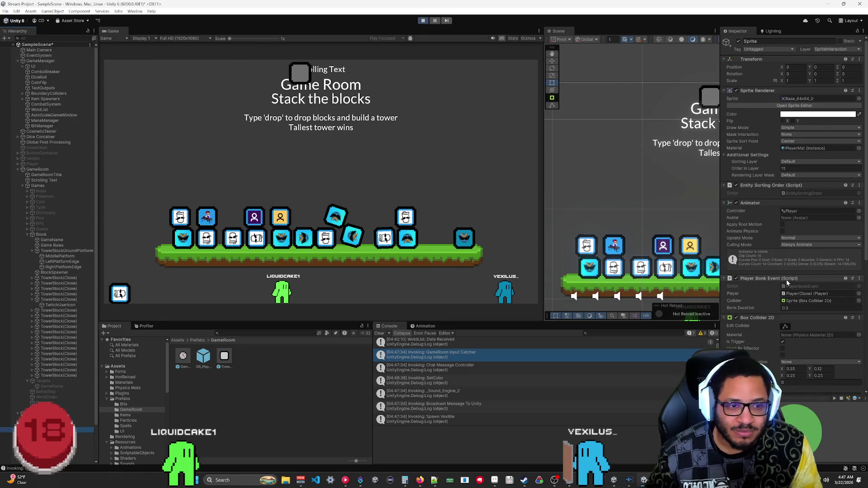
{"action": "scroll", "coordinate": [810, 248], "scroll_direction": "down", "scroll_amount": 4}
{"action": "scroll", "coordinate": [804, 333], "scroll_direction": "down", "scroll_amount": 3}
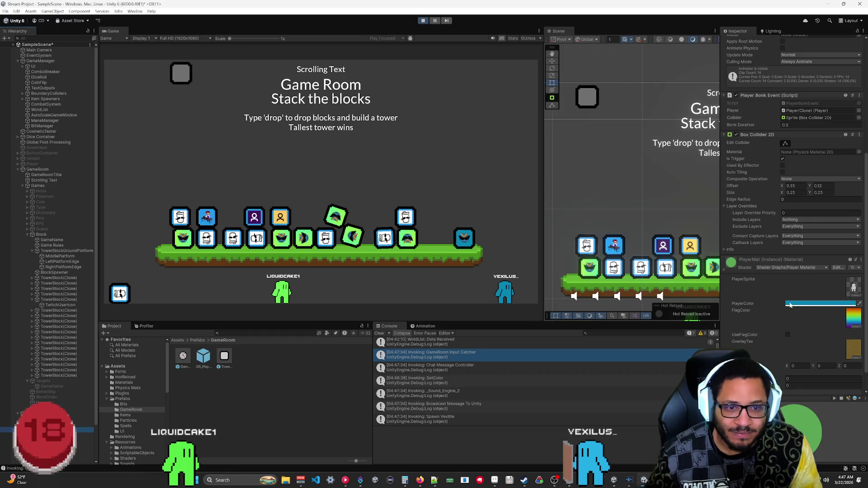
{"action": "scroll", "coordinate": [789, 306], "scroll_direction": "down", "scroll_amount": 1}
{"action": "left_click", "coordinate": [804, 286]}
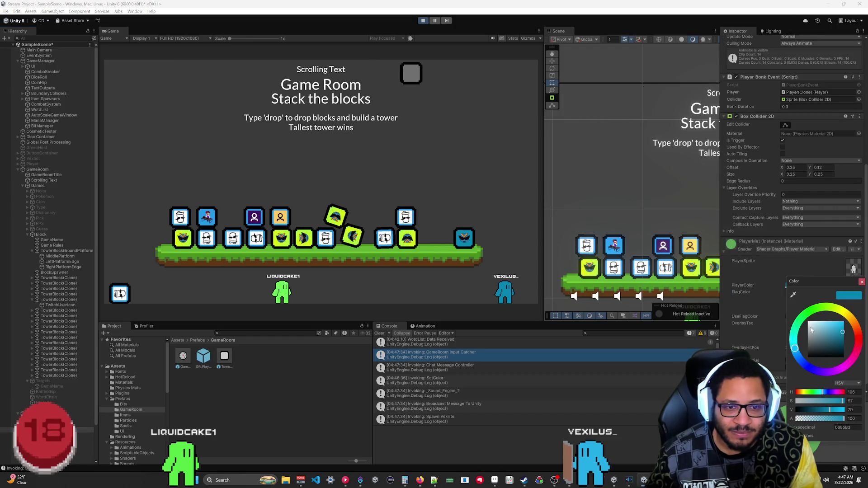
{"action": "mouse_move", "coordinate": [820, 349]}
{"action": "left_mouse_down"}
{"action": "mouse_move", "coordinate": [849, 331]}
{"action": "mouse_move", "coordinate": [827, 324]}
{"action": "left_mouse_up"}
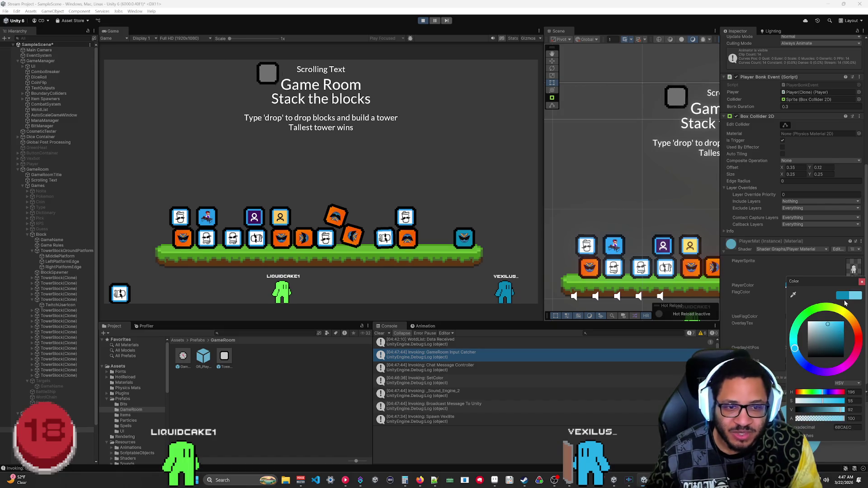
{"action": "left_click", "coordinate": [842, 333]}
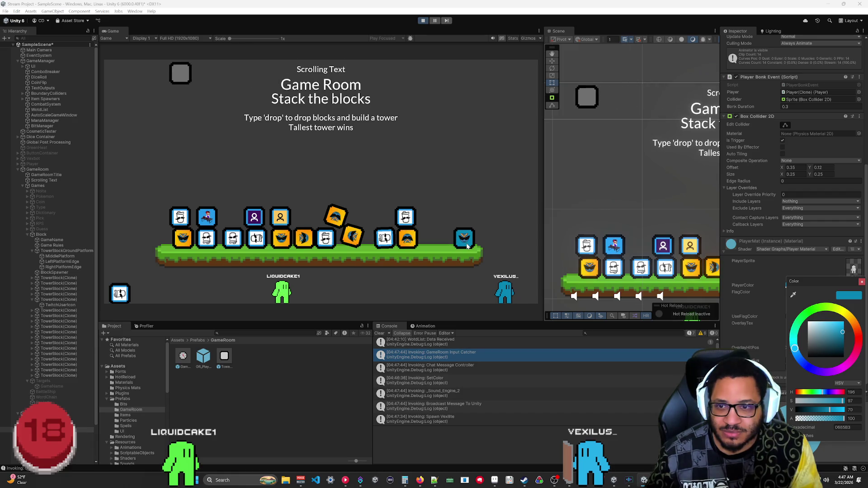
{"action": "left_click", "coordinate": [862, 281]}
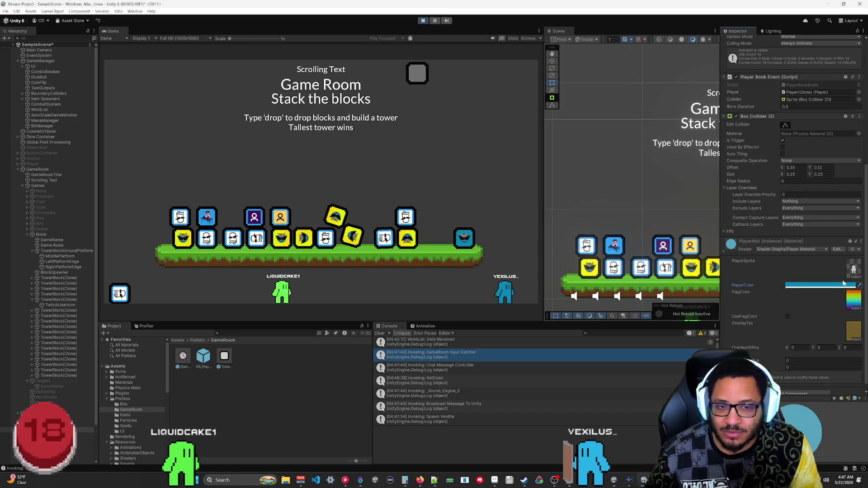
{"action": "mouse_move", "coordinate": [555, 480]}
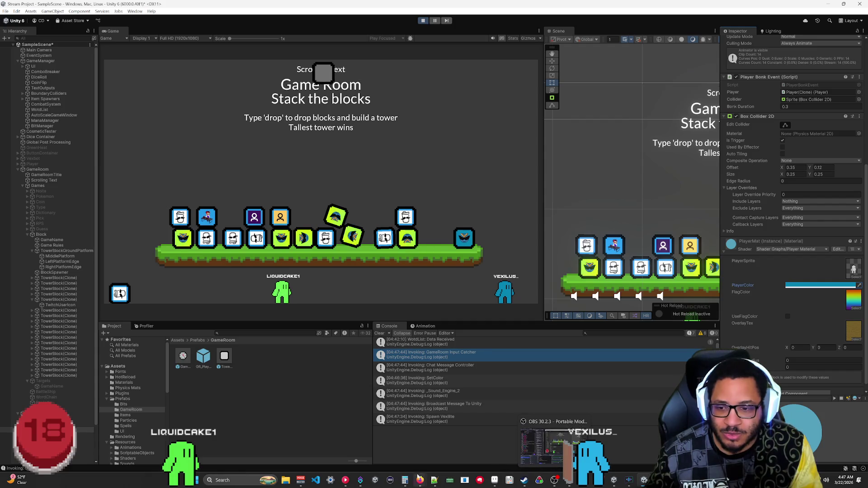
{"action": "left_click", "coordinate": [361, 480]}
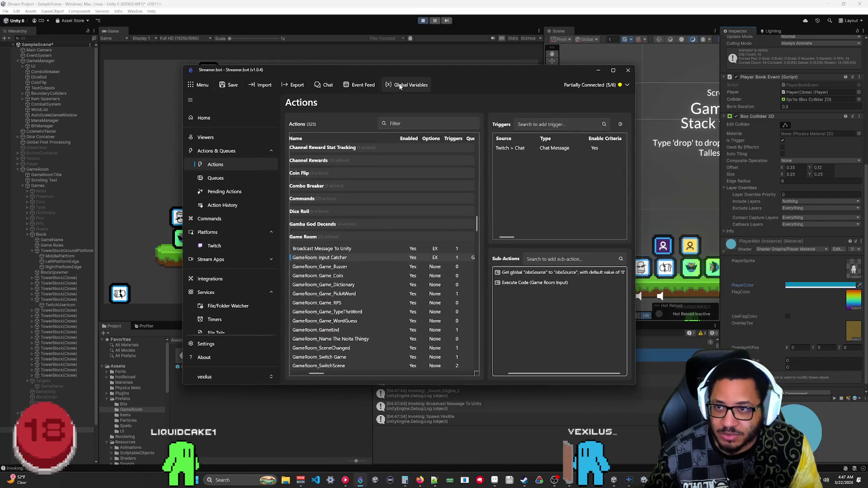
{"action": "left_click", "coordinate": [402, 85]}
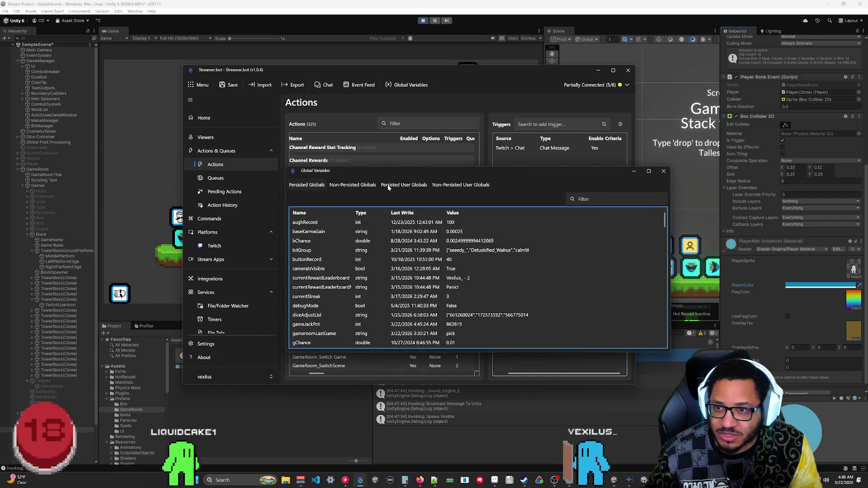
{"action": "left_click", "coordinate": [416, 189]}
{"action": "left_click", "coordinate": [310, 201]}
{"action": "left_click", "coordinate": [300, 217]}
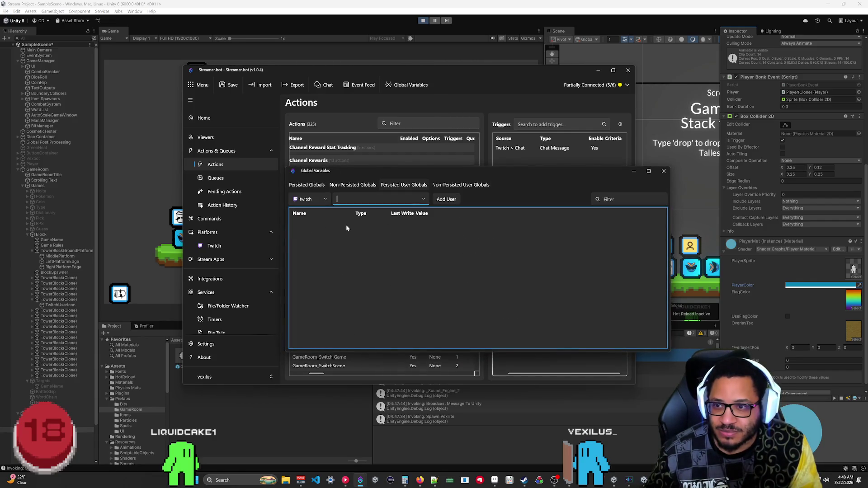
{"action": "type", "text": "Vexilus_"}
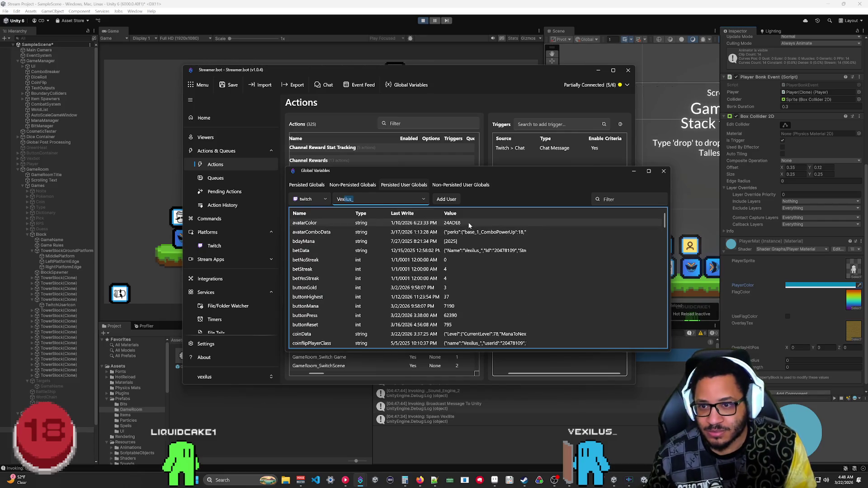
{"action": "double_click", "coordinate": [460, 223]}
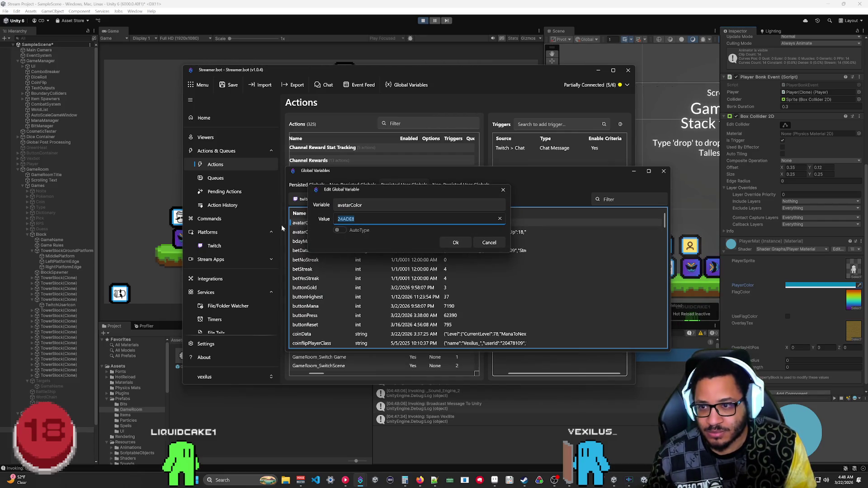
{"action": "left_click", "coordinate": [499, 244]}
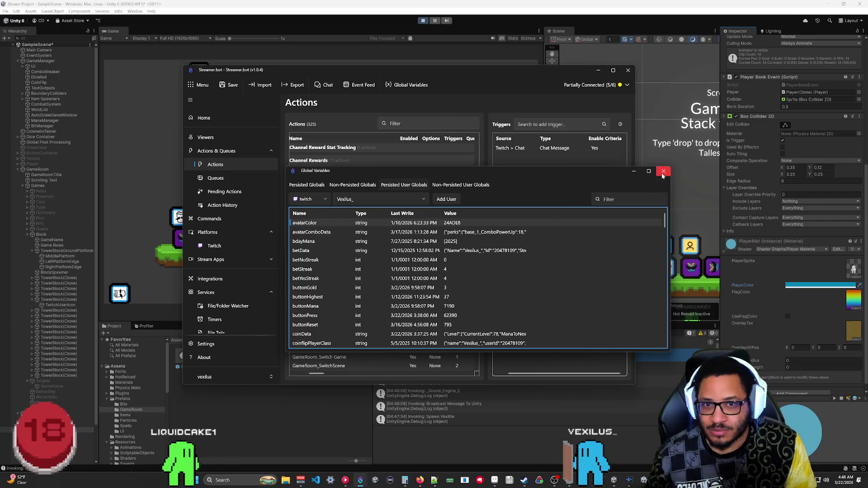
{"action": "left_click", "coordinate": [663, 172]}
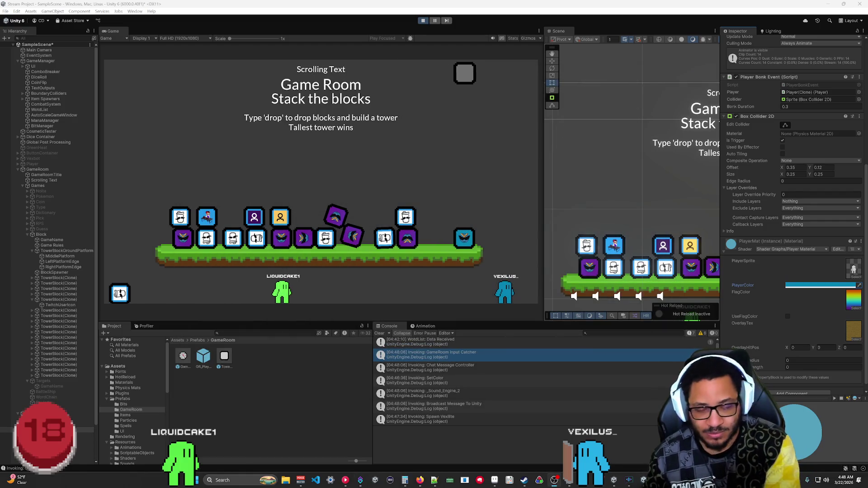